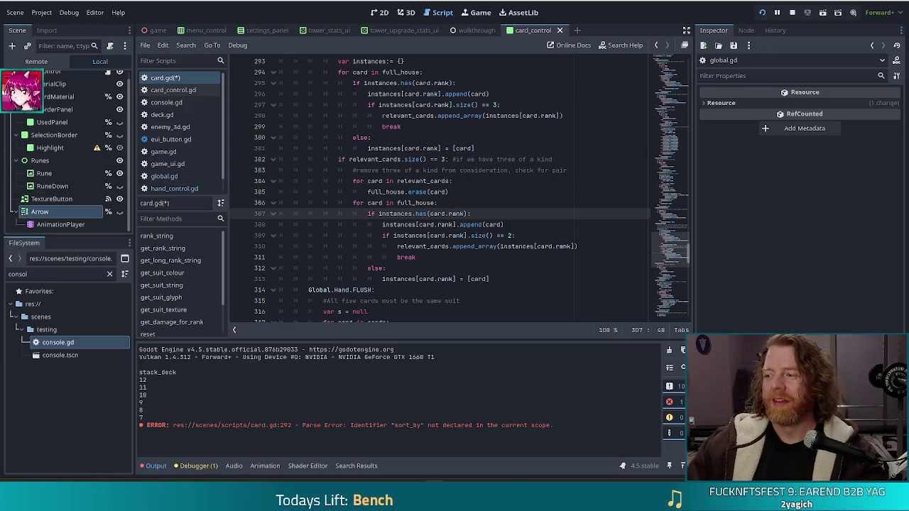
Step: Review the pair-check lines 305–309 in card.gd and save the script
left_click(416, 235)
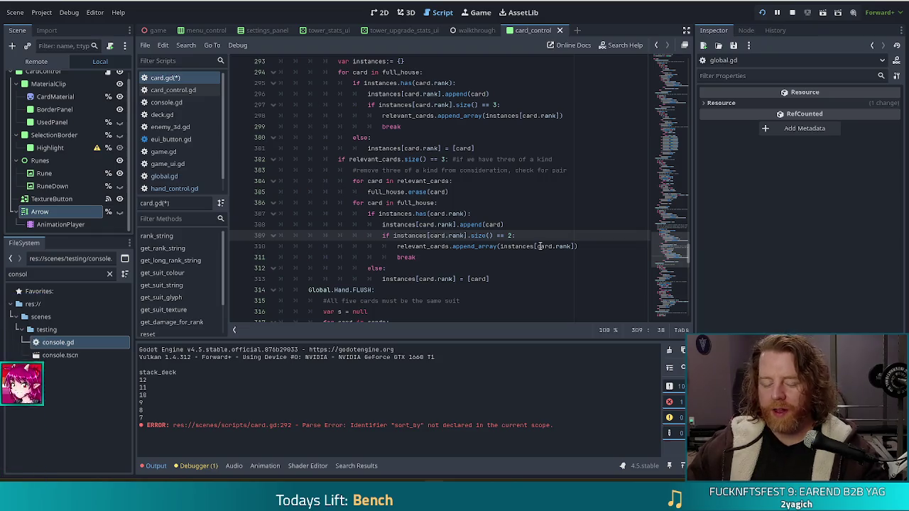
mouse_move(490, 244)
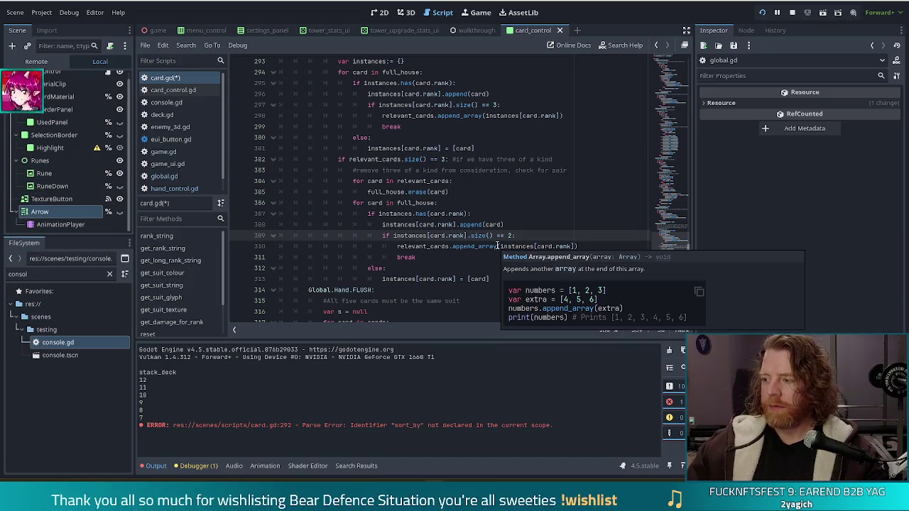
left_click(490, 192)
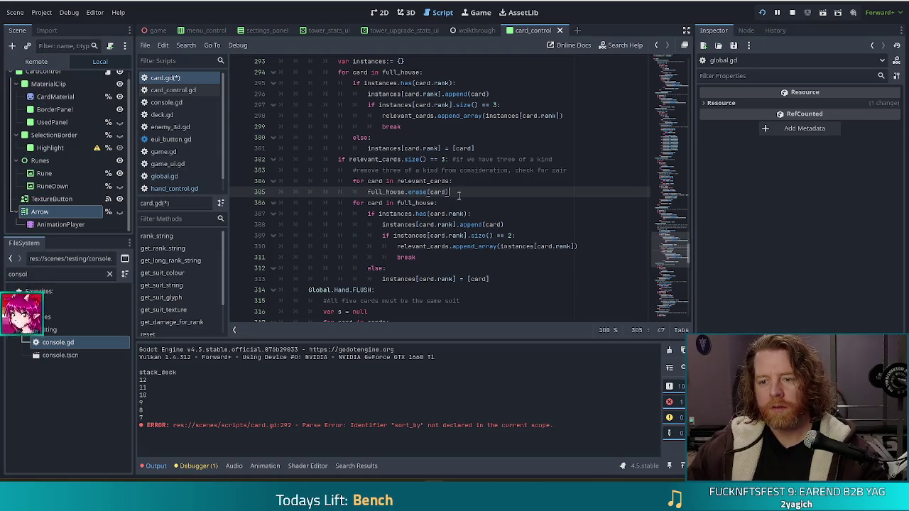
left_click(490, 224)
scroll(480, 206, "down", 2)
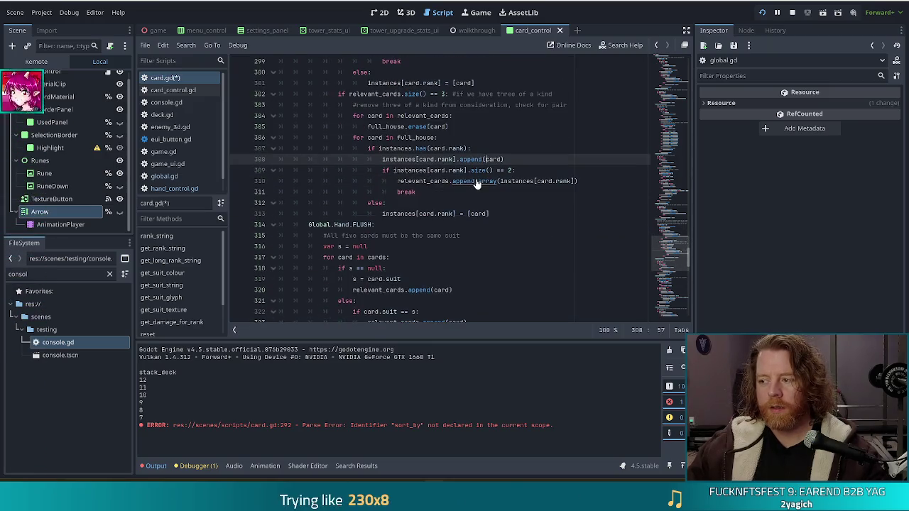
key("ctrl+s")
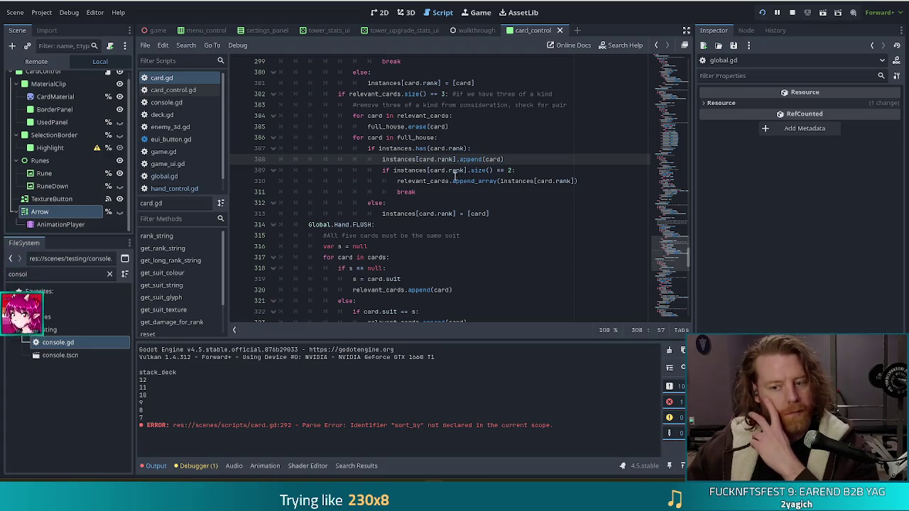
Step: Test-run the game, close it, then go to the sort_by_rank call and run again
left_click(457, 171)
key("F5")
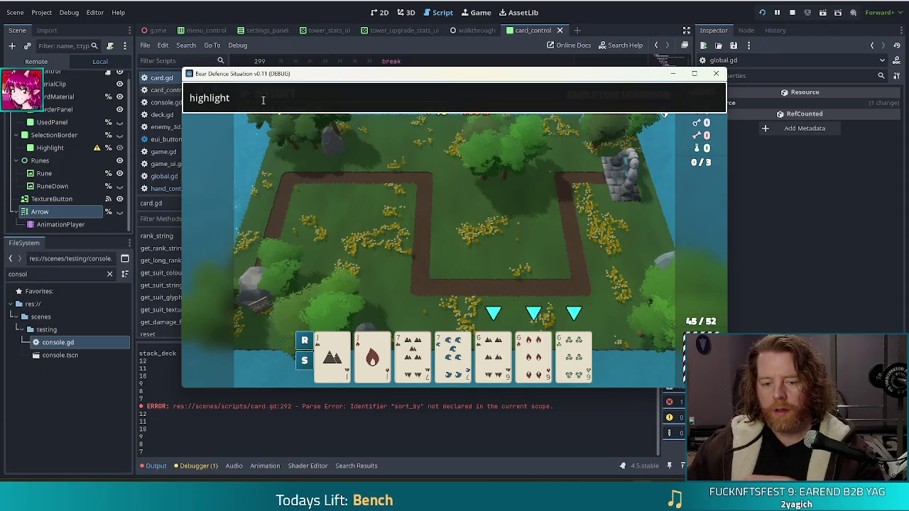
key("F8")
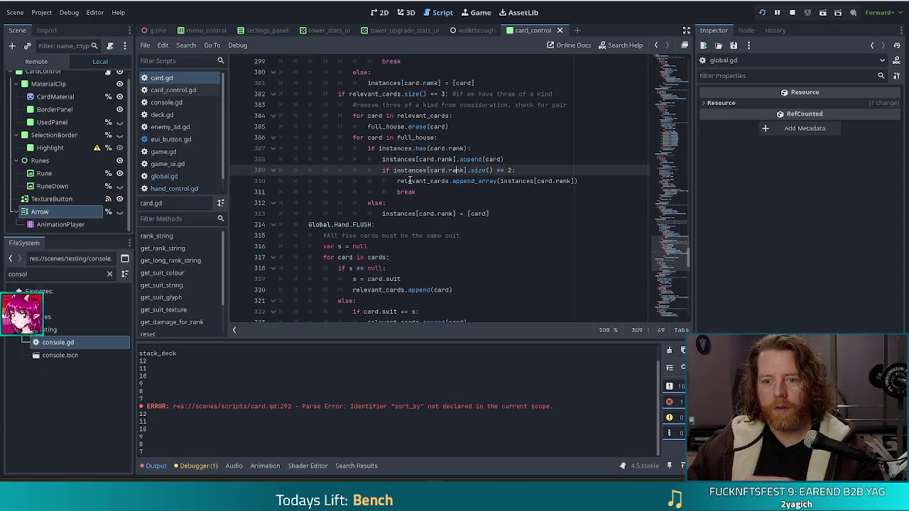
scroll(445, 155, "up", 3)
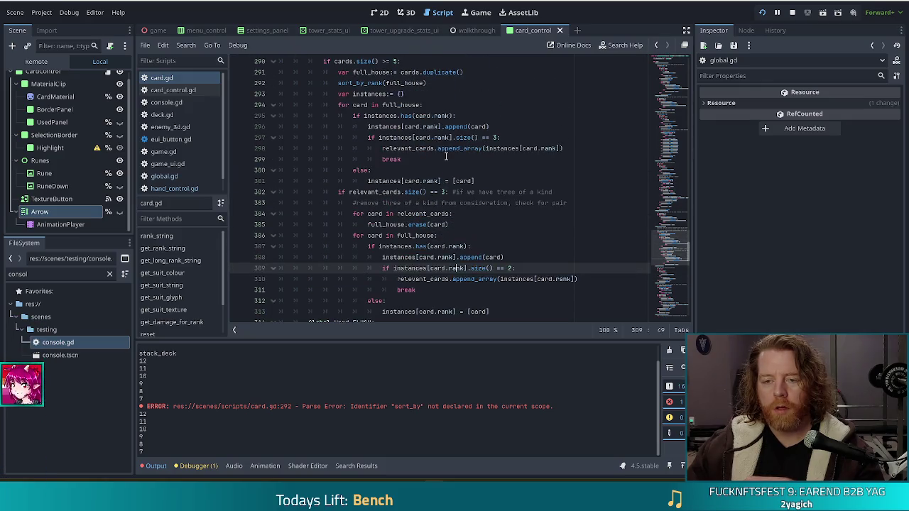
left_click(359, 83)
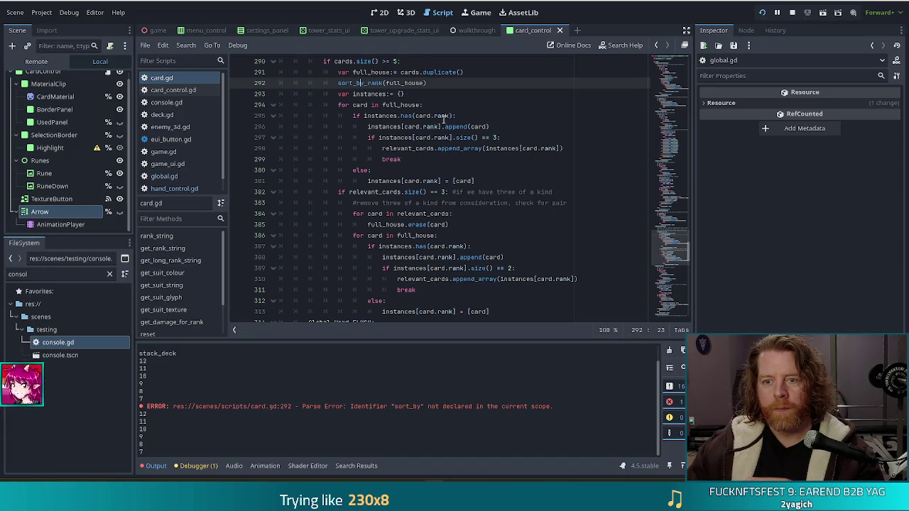
left_click(764, 13)
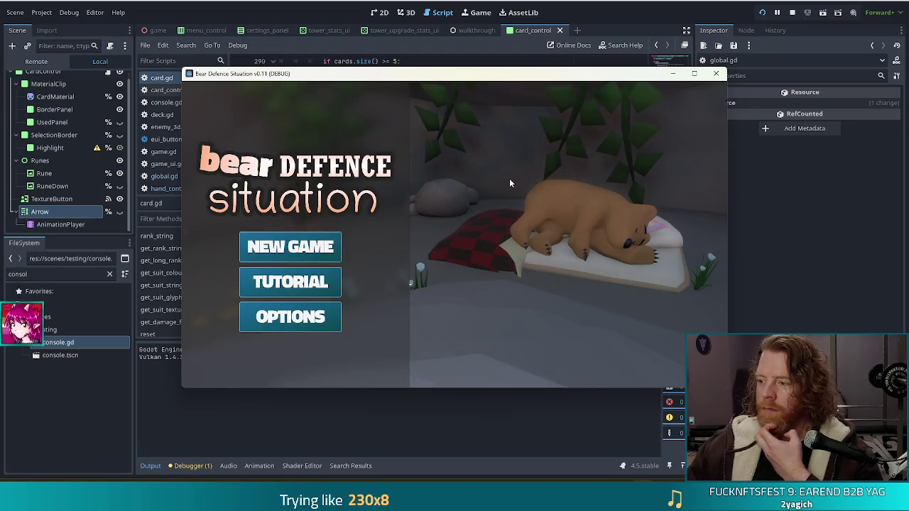
Step: Start a new game and discard the 8, 7, 6 and Ace of Wind, using up discards
left_click(296, 246)
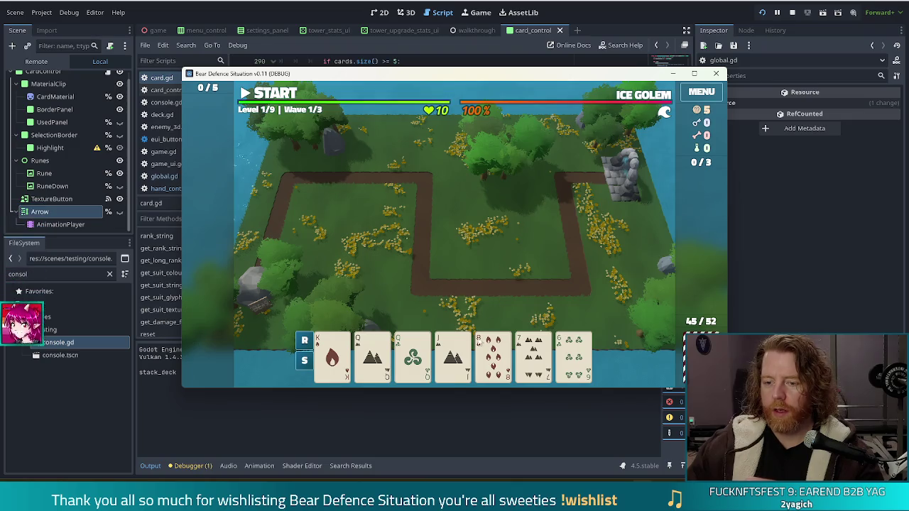
left_click(479, 339)
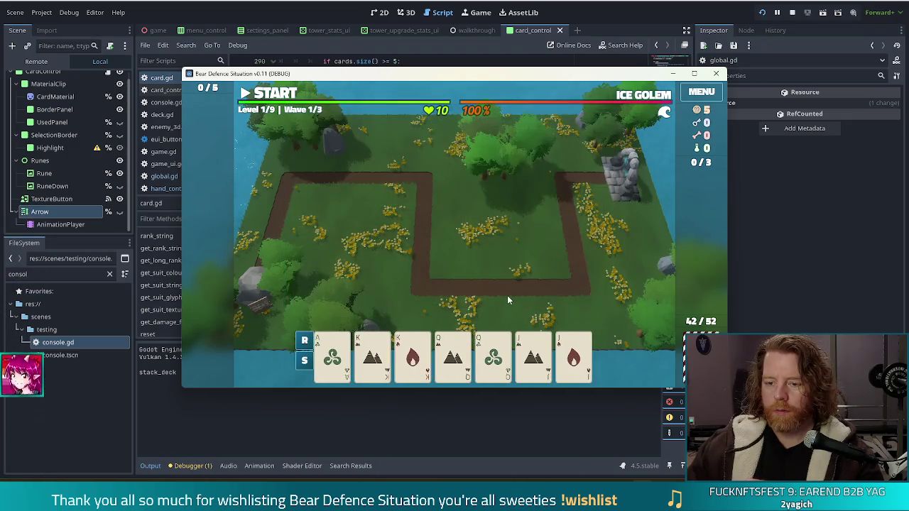
left_click(331, 363)
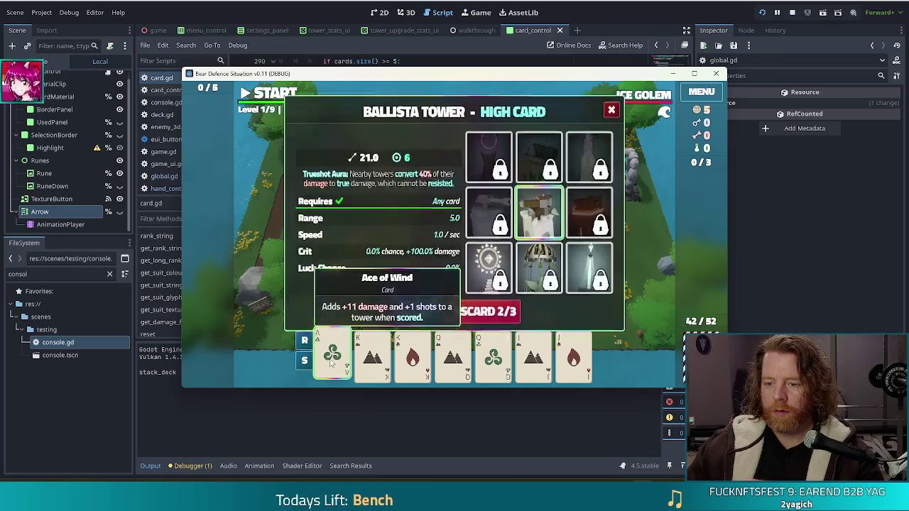
left_click(496, 301)
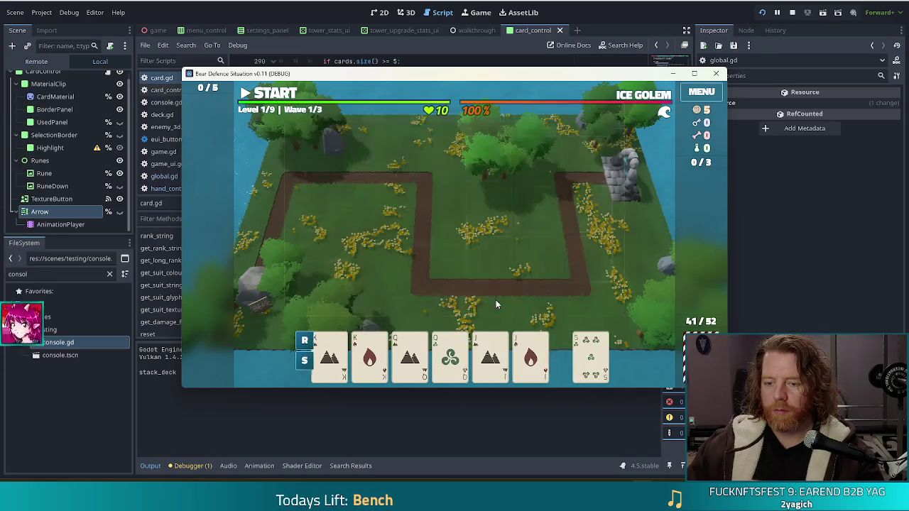
left_click(498, 300)
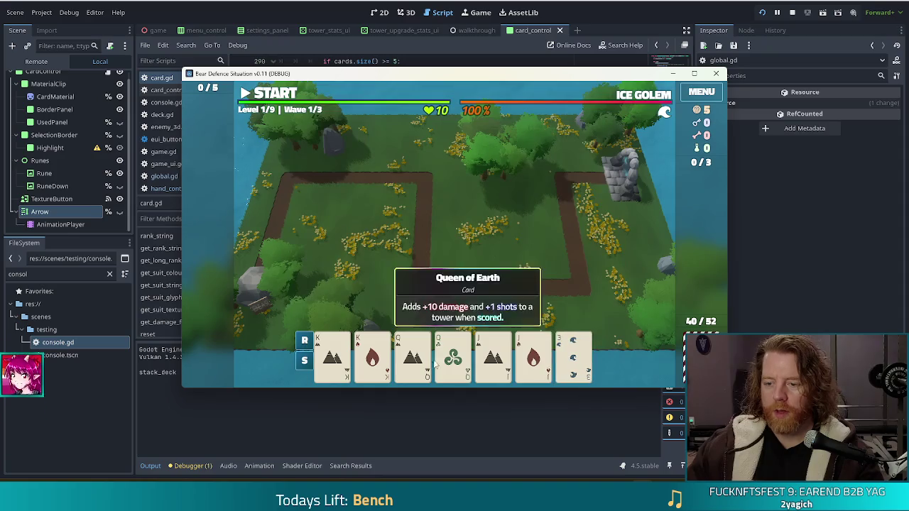
Step: Use the in-game console's discard command on the Ace and the newly drawn 9
key("grave")
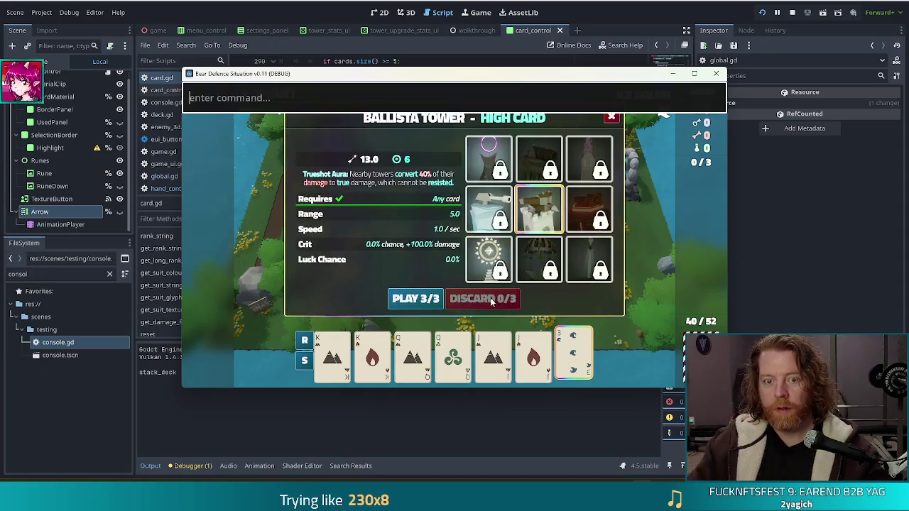
type("discard")
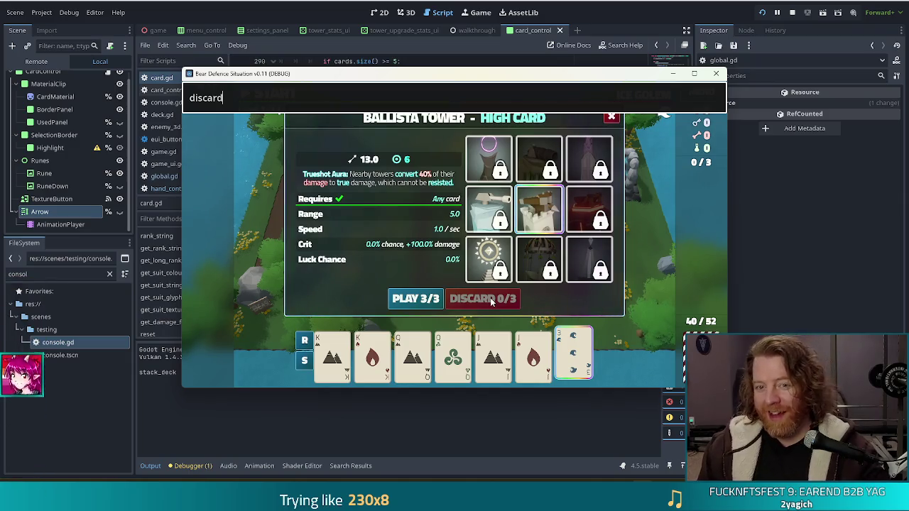
key("Return")
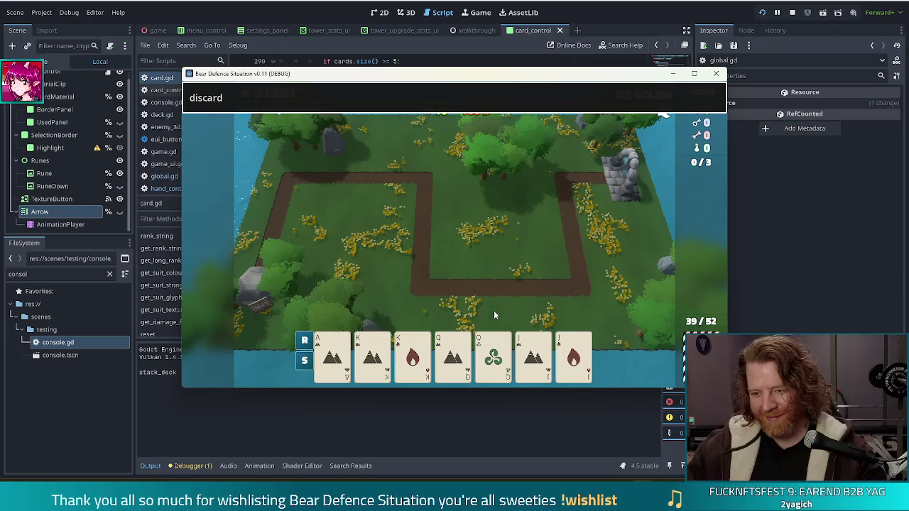
left_click(331, 355)
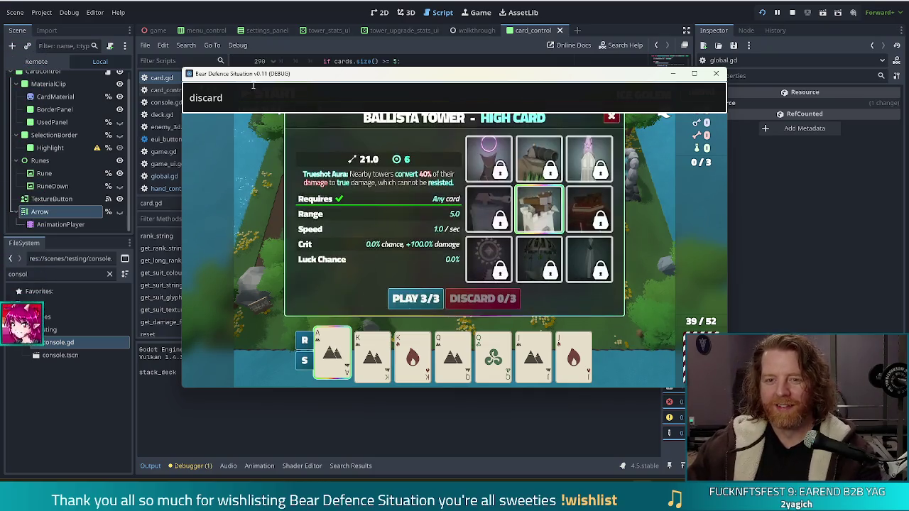
key("Return")
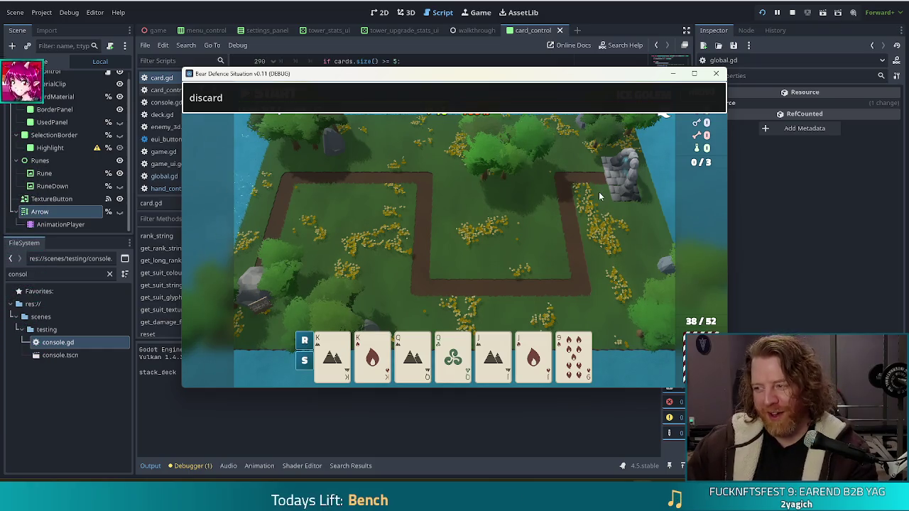
left_click(574, 355)
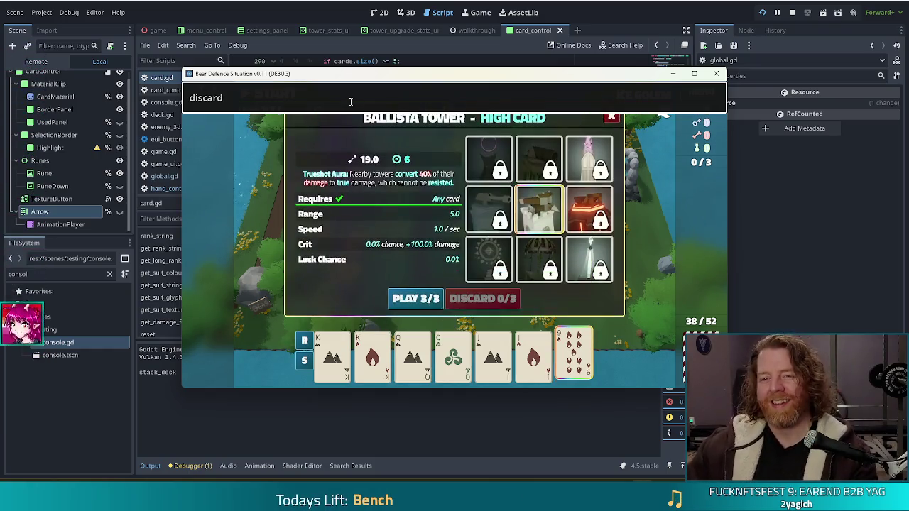
left_click(352, 101)
key("Return")
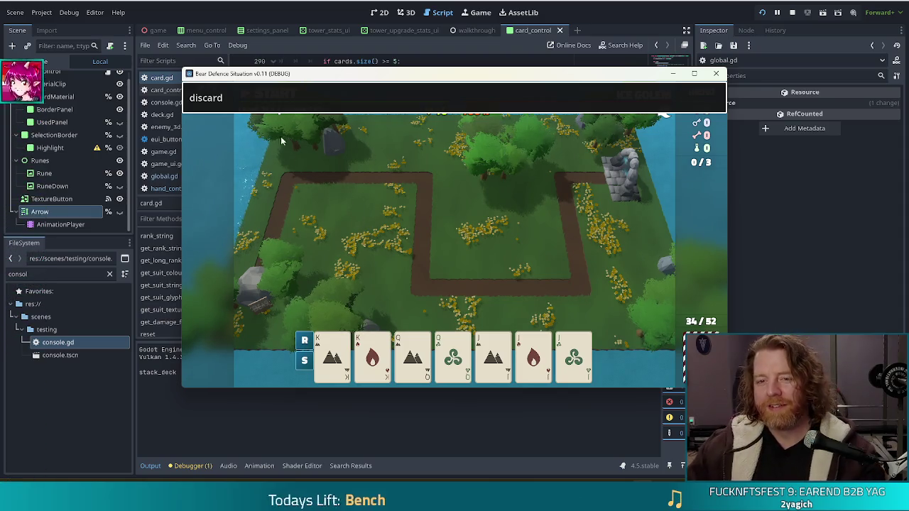
Step: Run the highlight console command, then return to the script editor
left_click(281, 102)
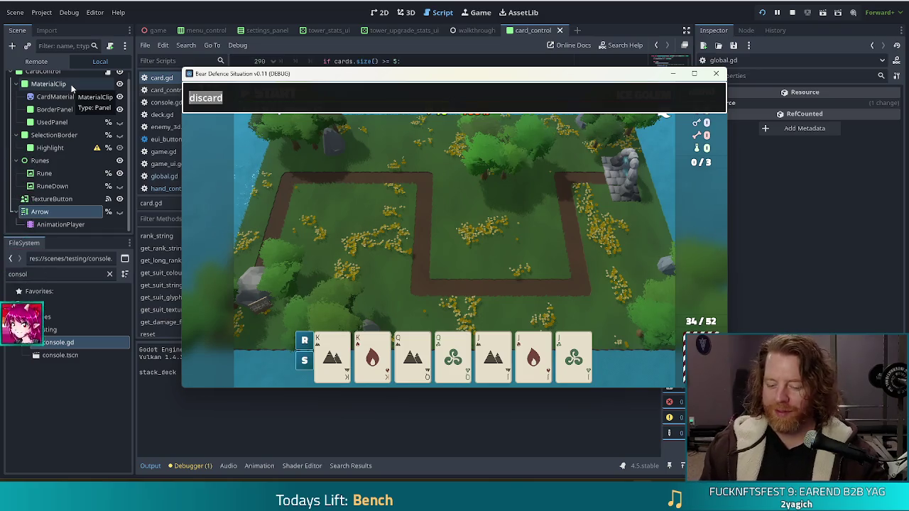
type("highlight")
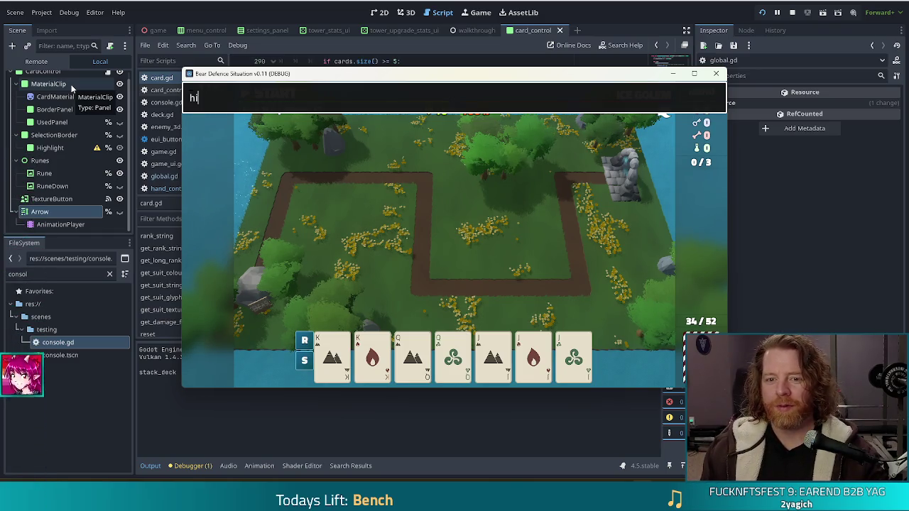
key("Return")
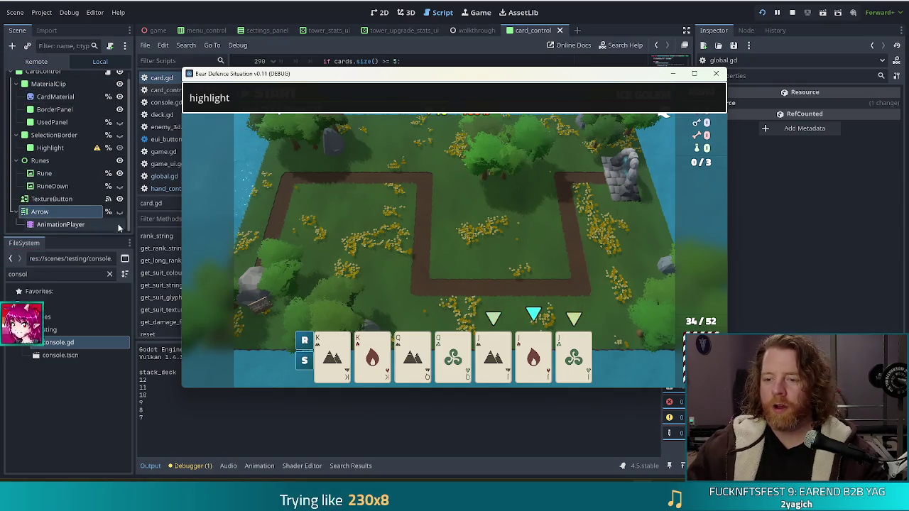
mouse_move(419, 293)
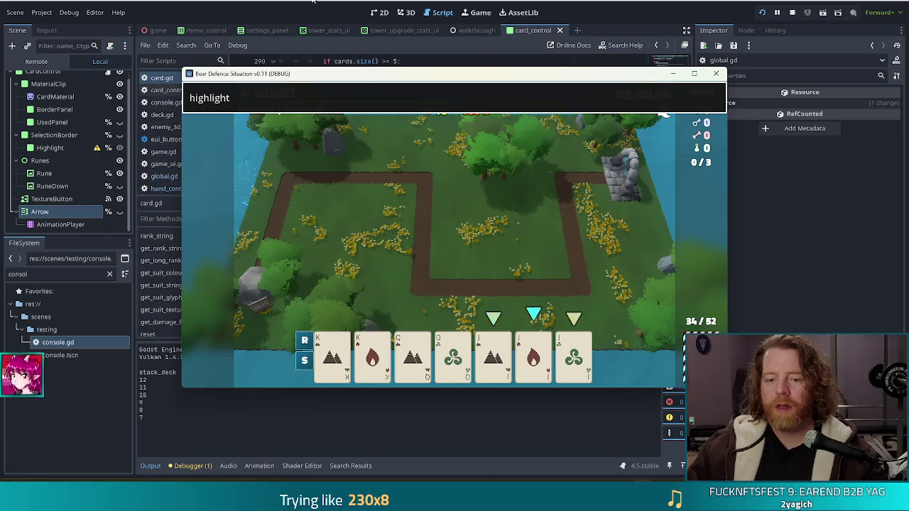
key("alt+Tab")
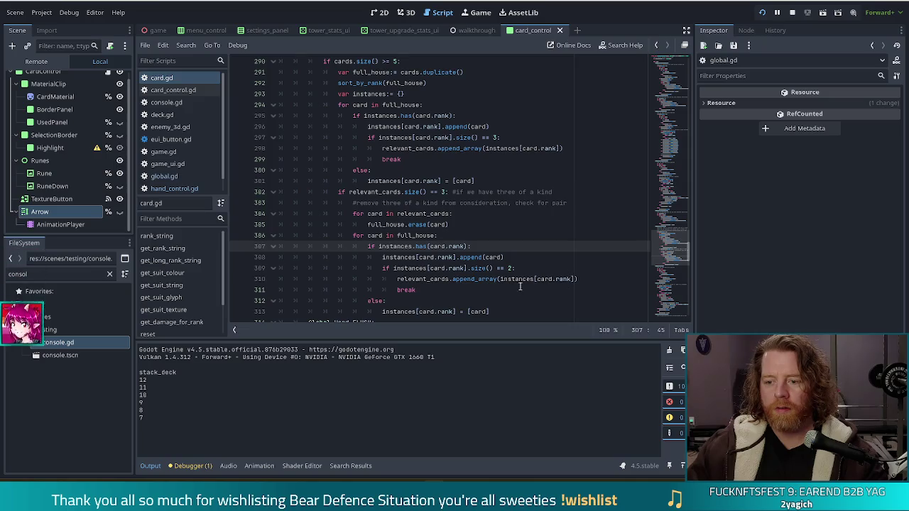
left_click(415, 247)
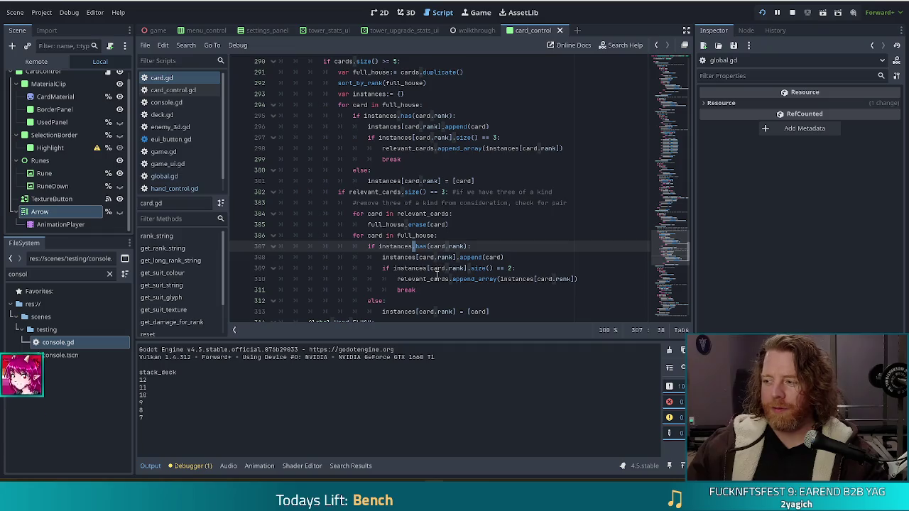
scroll(411, 178, "down", 3)
left_click(407, 160)
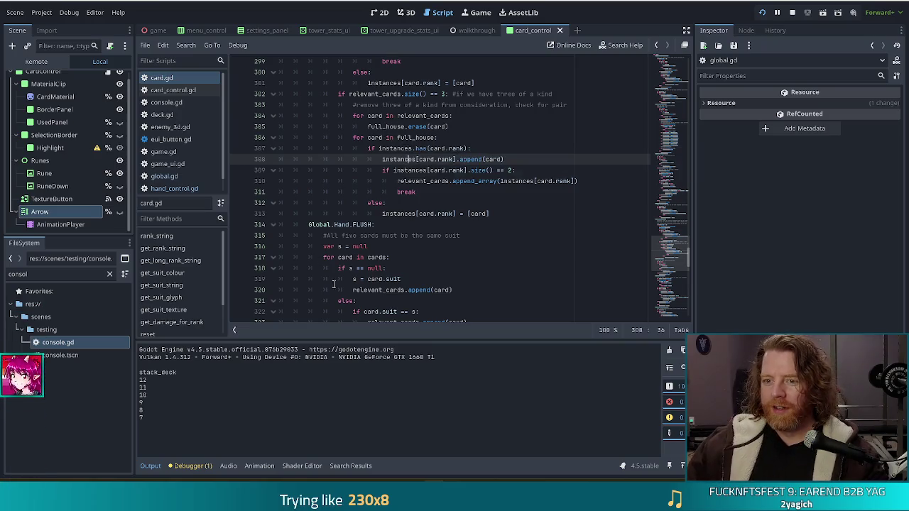
left_click(424, 171)
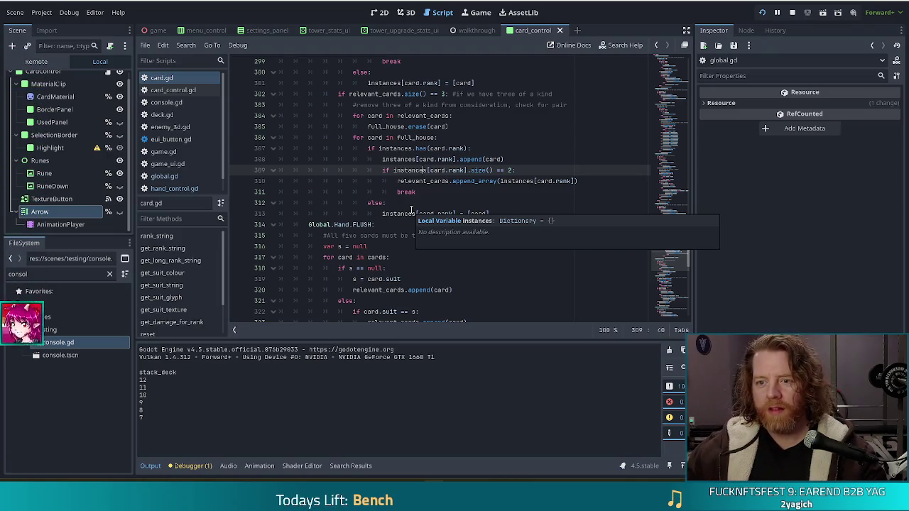
left_click(379, 148)
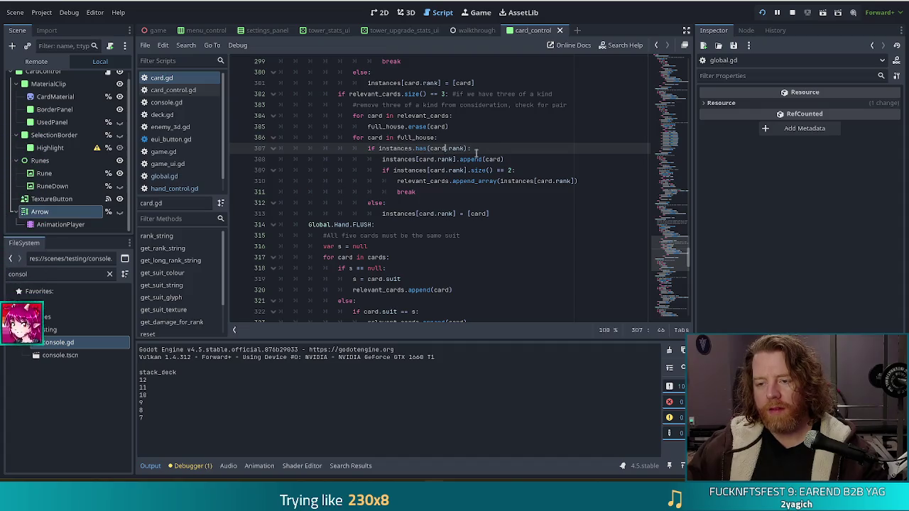
left_click(449, 160)
left_click(390, 170)
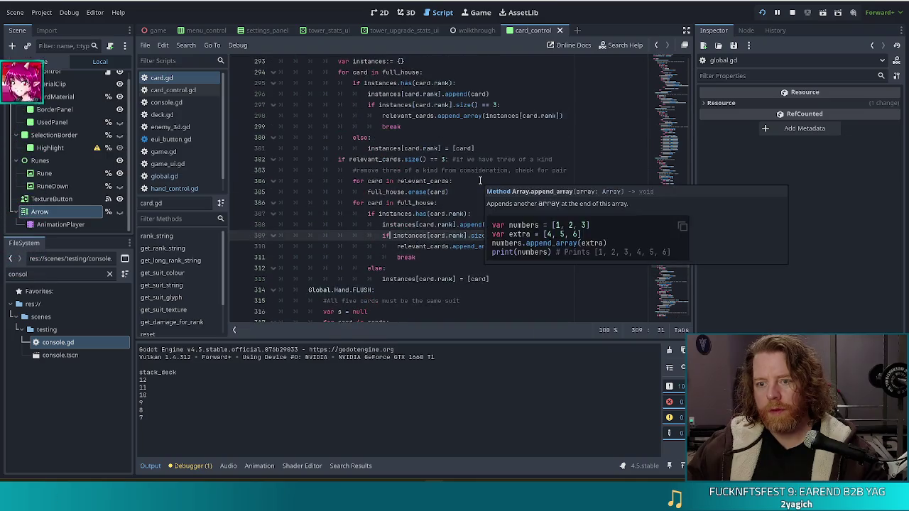
scroll(483, 183, "up", 4)
scroll(497, 235, "down", 5)
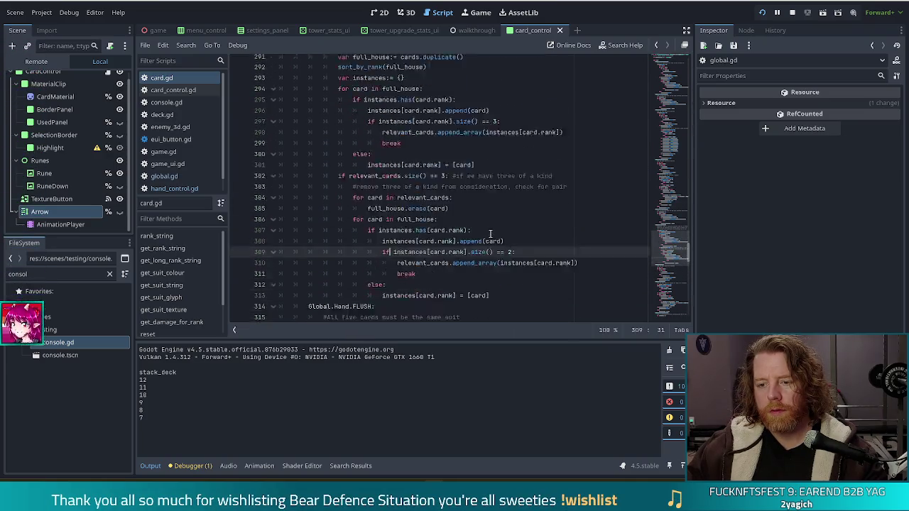
scroll(465, 139, "up", 4)
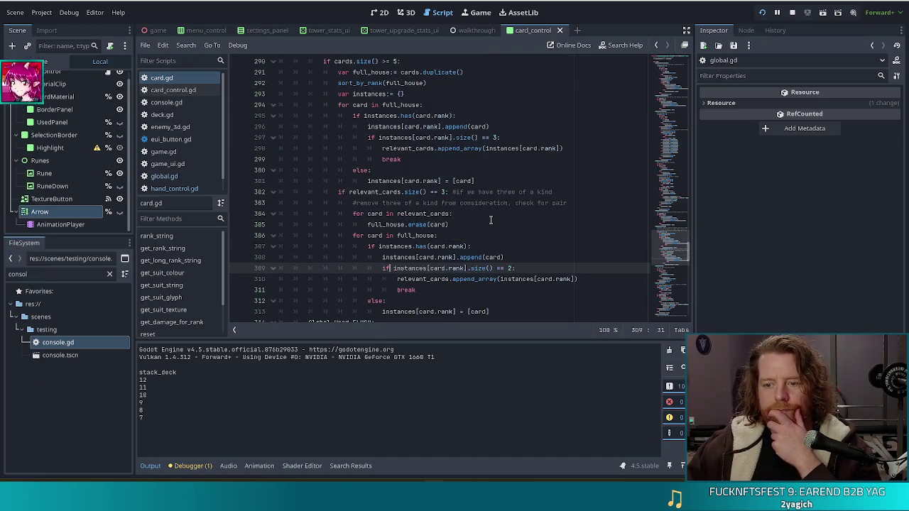
scroll(506, 203, "down", 2)
left_click(417, 213)
mouse_move(534, 214)
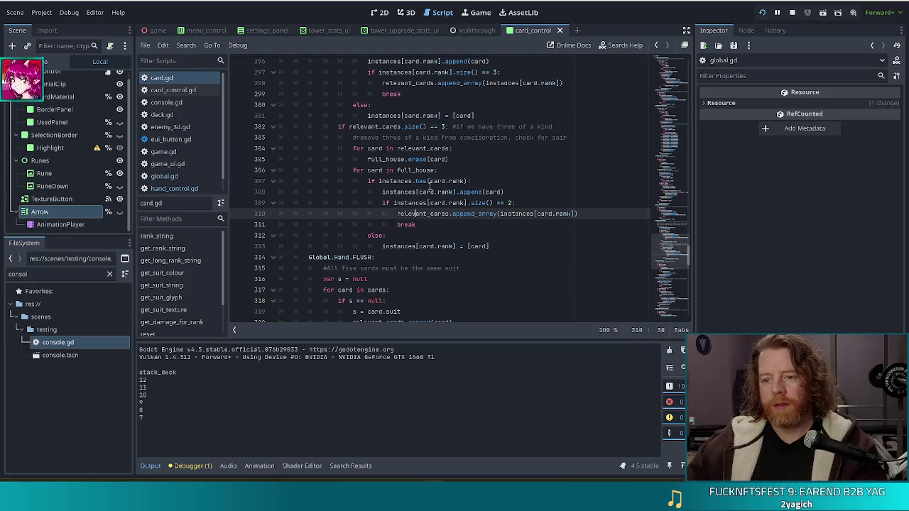
key("Up")
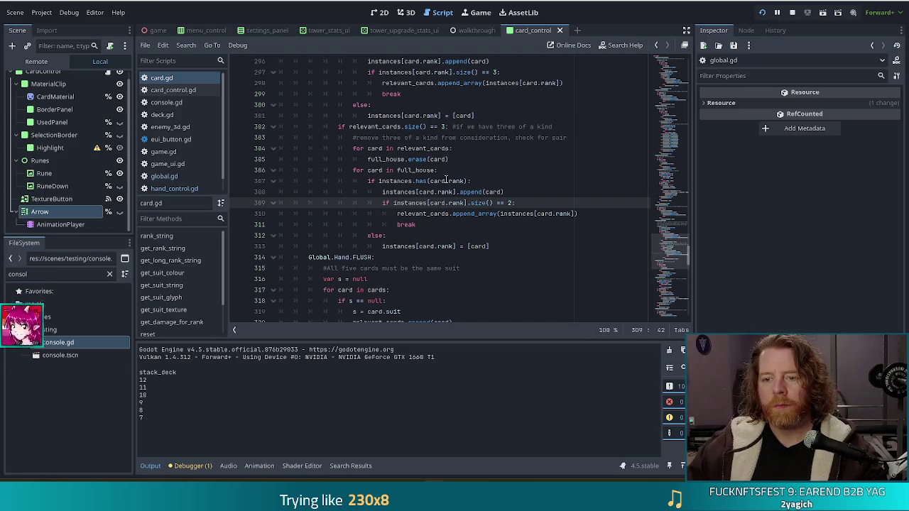
left_click(464, 170)
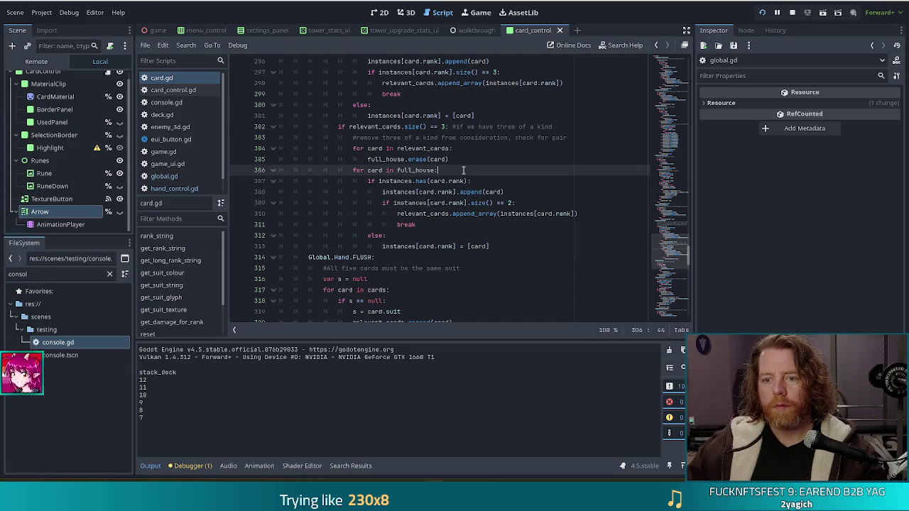
Step: Add print(card.rank) inside the full_house loop and submit highlight in the running game
key("Return")
type("print(card.rank")
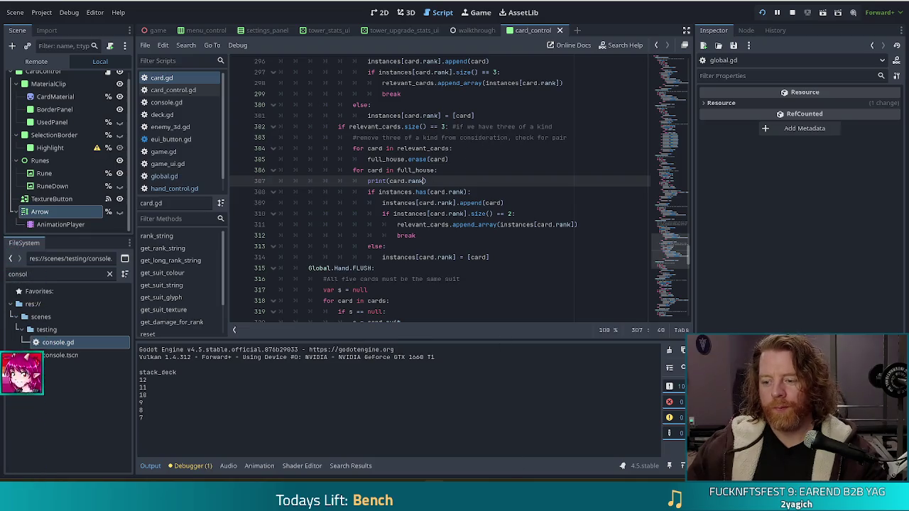
key("alt+Tab")
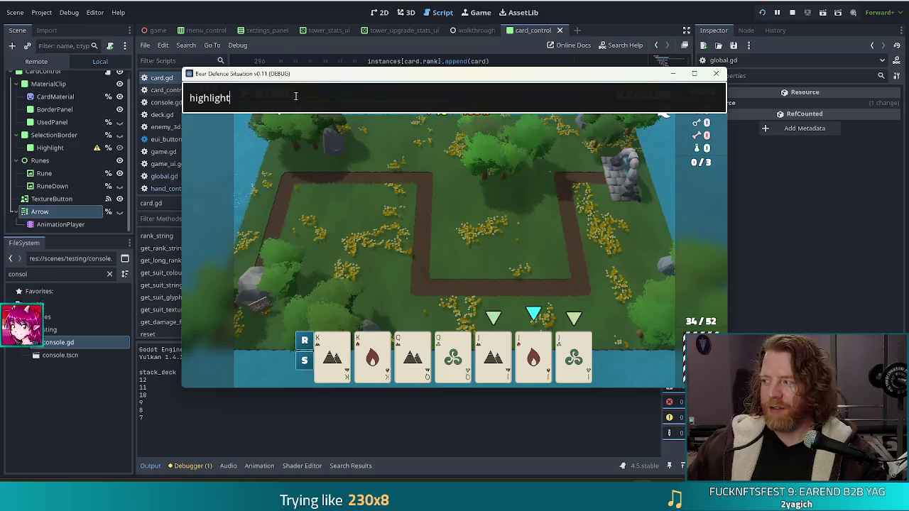
key("Return")
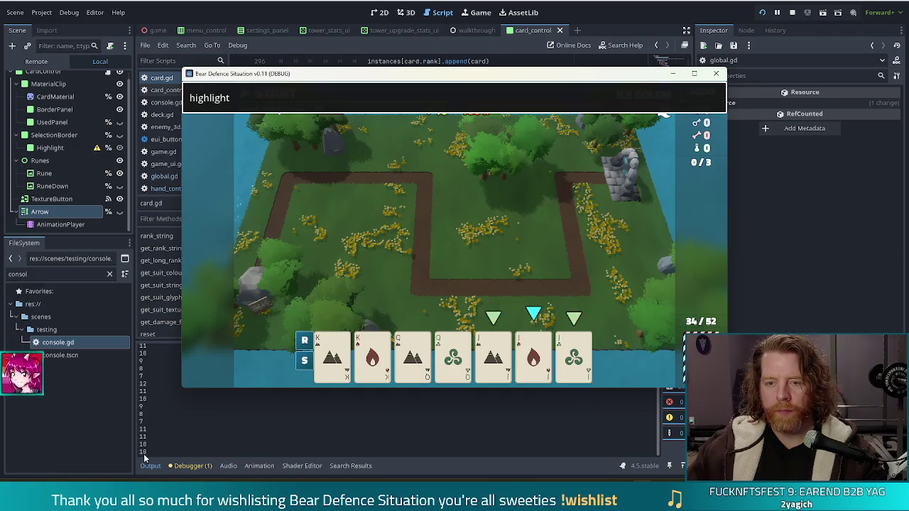
left_click(289, 14)
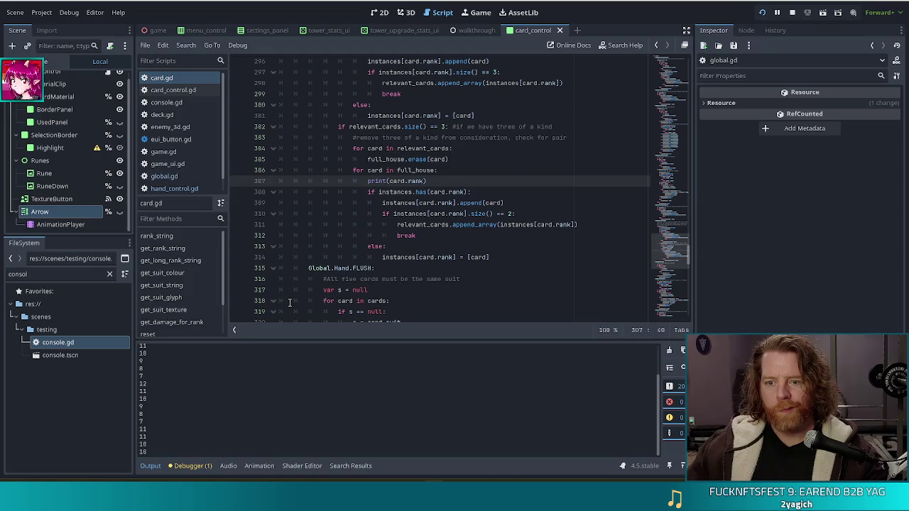
Step: Set a breakpoint on the relevant_cards.append_array line of the pair check
left_click(408, 239)
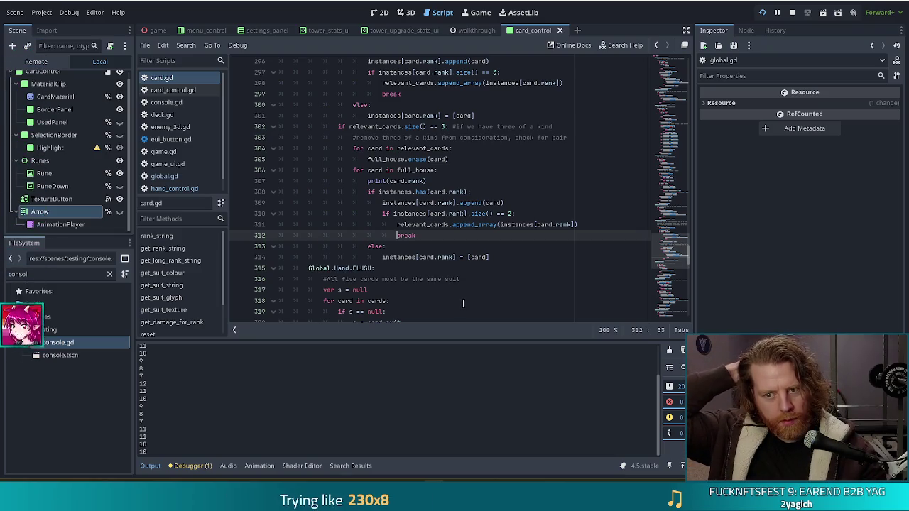
left_click(426, 224)
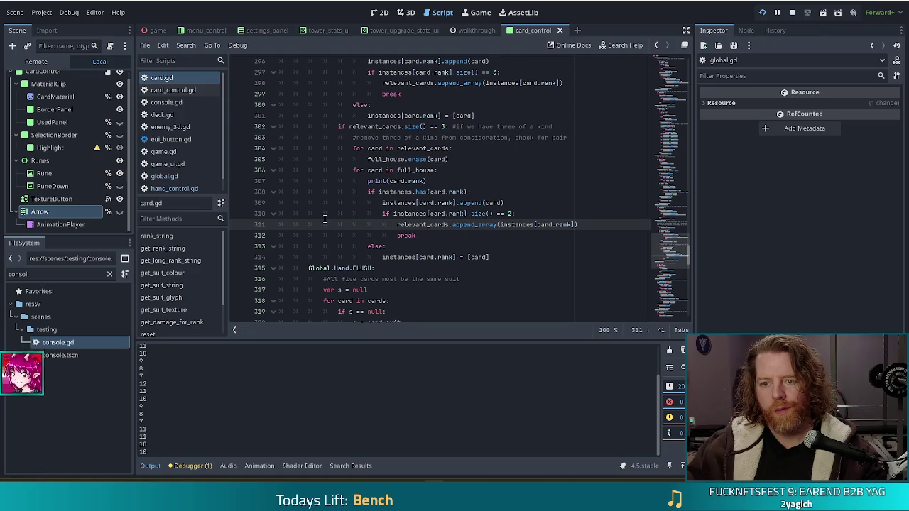
left_click(237, 225)
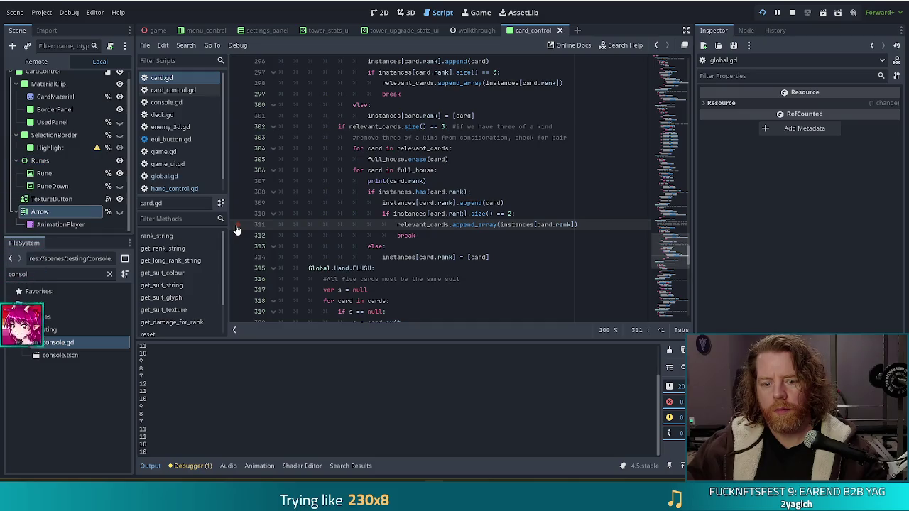
left_click(237, 226)
Step: Delete the print(card.rank) debugging line from the full_house loop
left_click(447, 182)
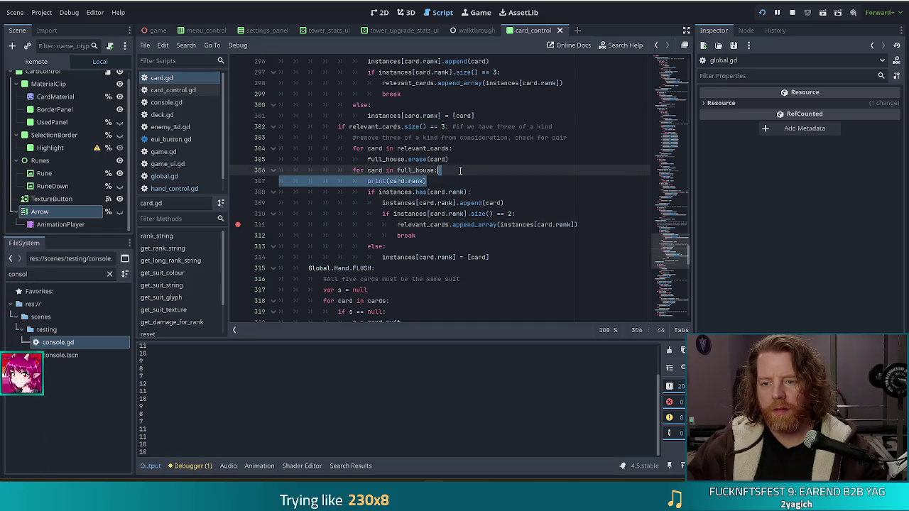
left_click(459, 170, "shift")
key("BackSpace")
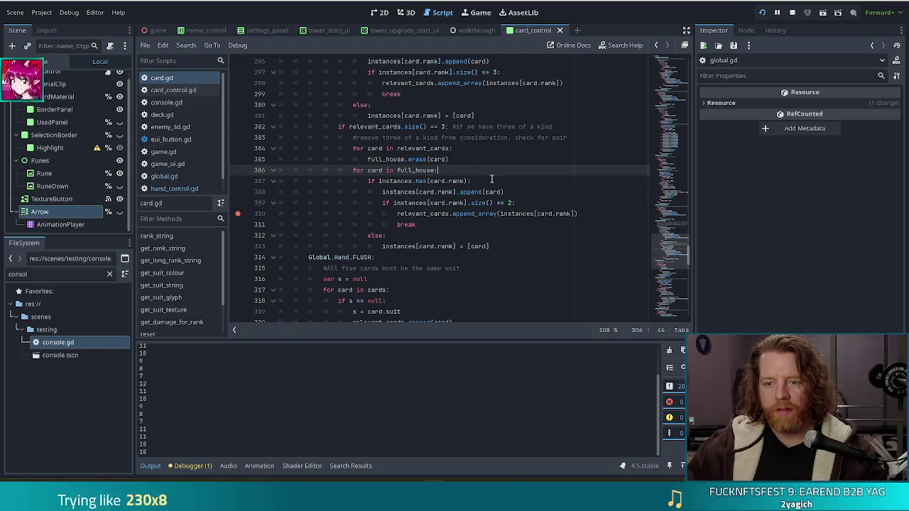
left_click(455, 181)
left_click(445, 193)
Step: Run the game and submit highlight so execution stops at card.gd line 309
key("F5")
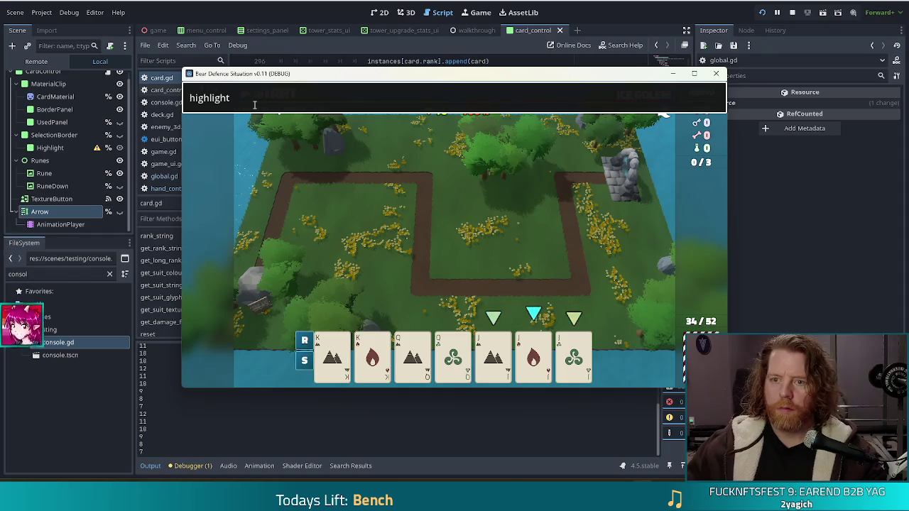
key("Return")
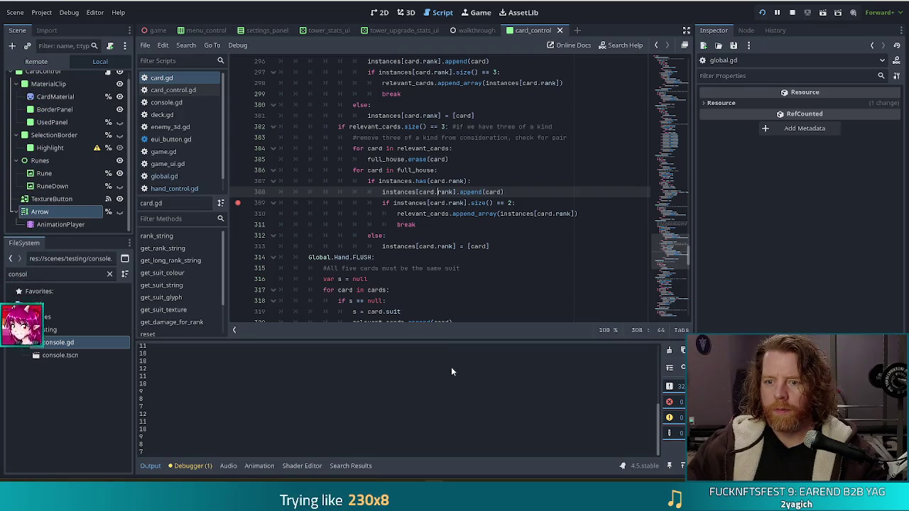
key("alt+Tab")
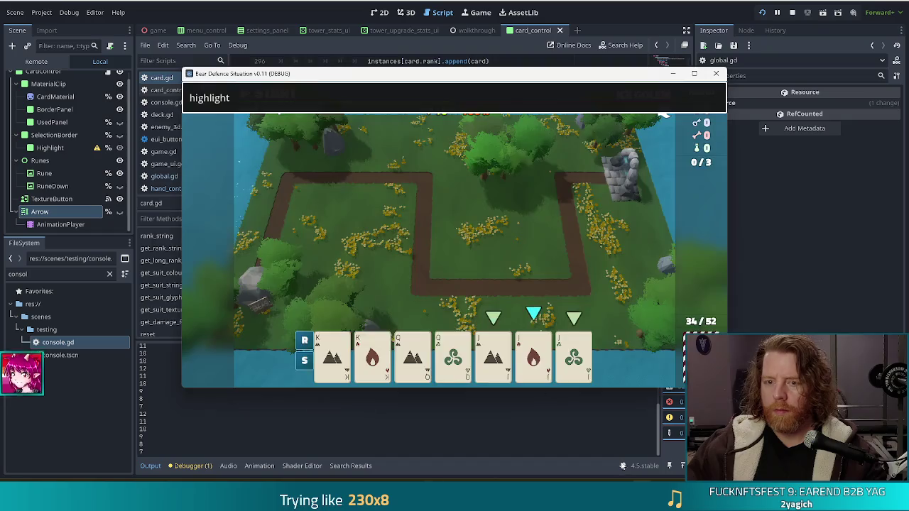
key("Return")
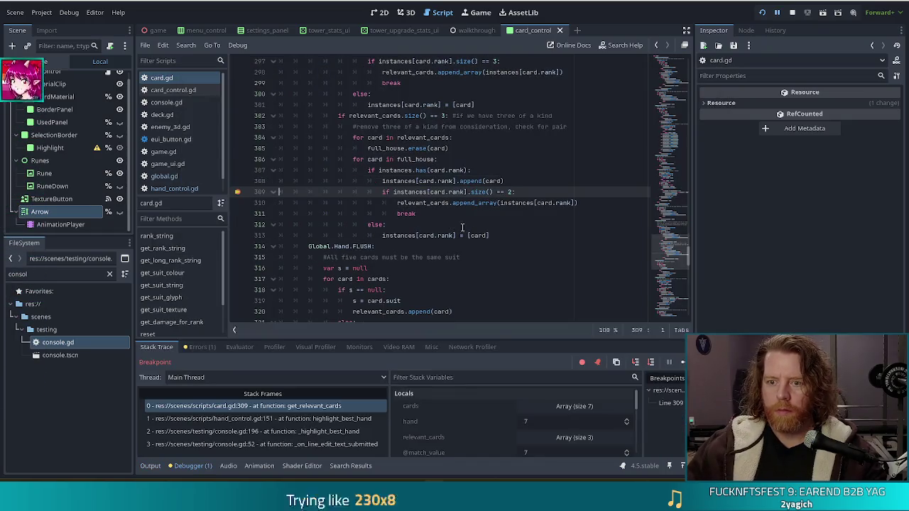
Step: Expand the instances dictionary in Stack Variables to show keys 11, 10 and 9
scroll(462, 422, "down", 2)
left_click(562, 443)
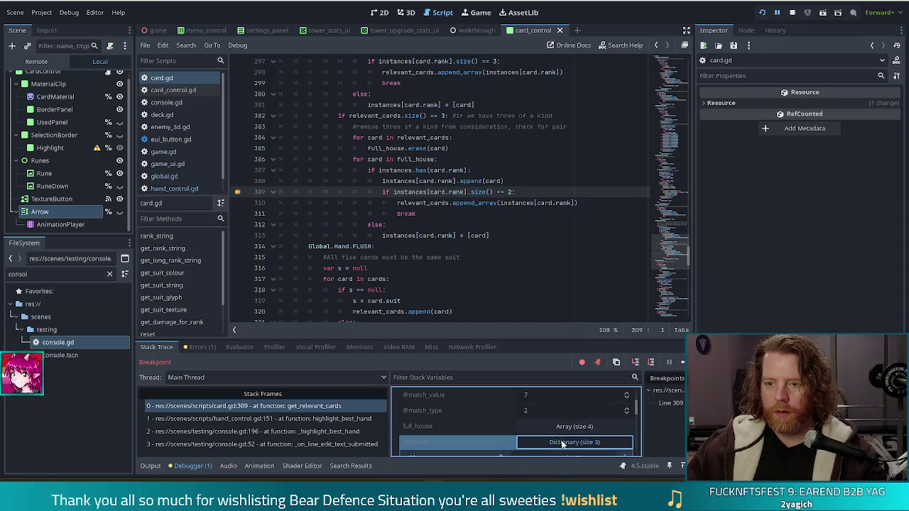
scroll(459, 416, "down", 2)
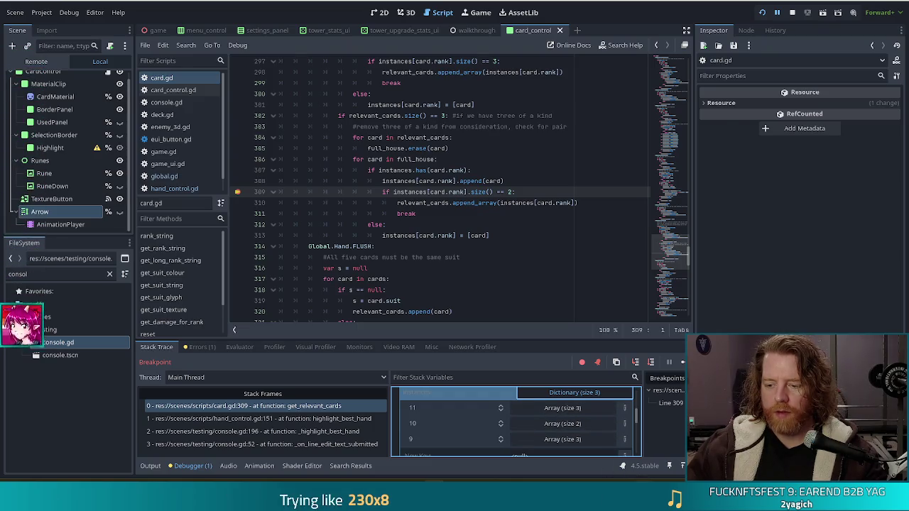
key("alt+Tab")
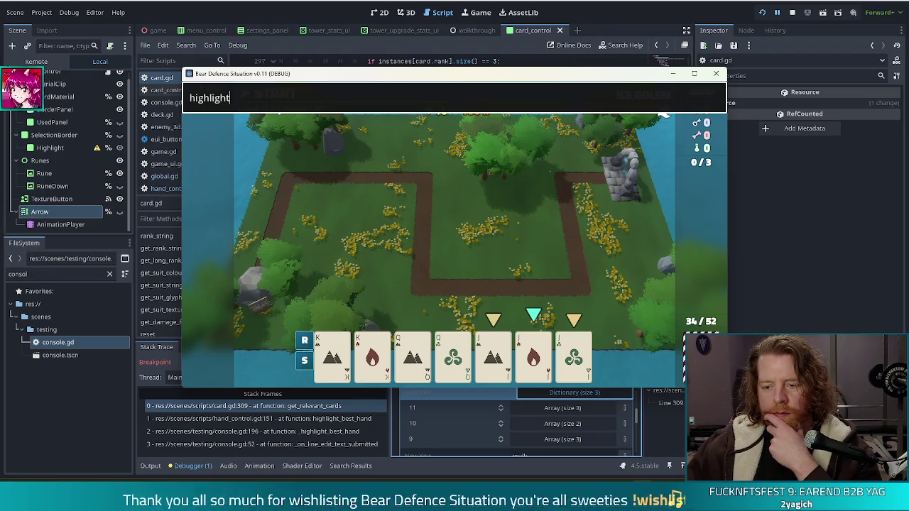
left_click(553, 410)
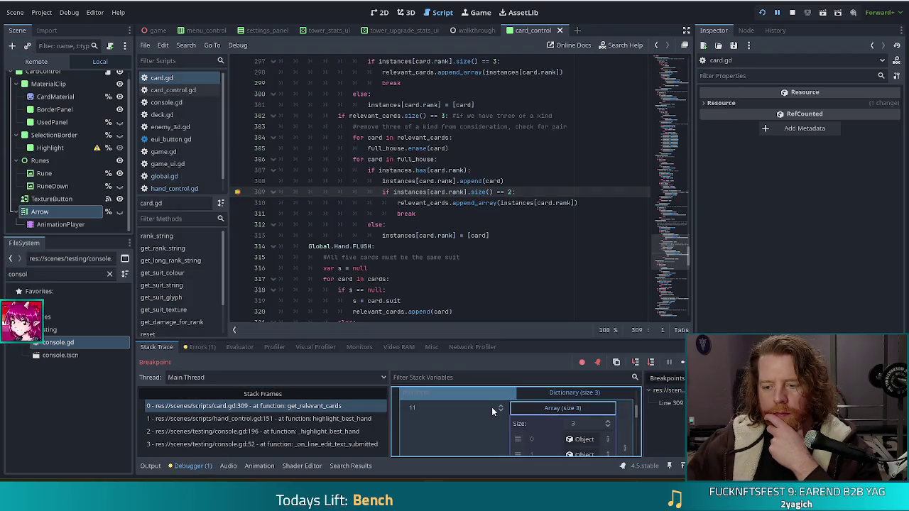
scroll(486, 414, "down", 3)
scroll(487, 414, "down", 3)
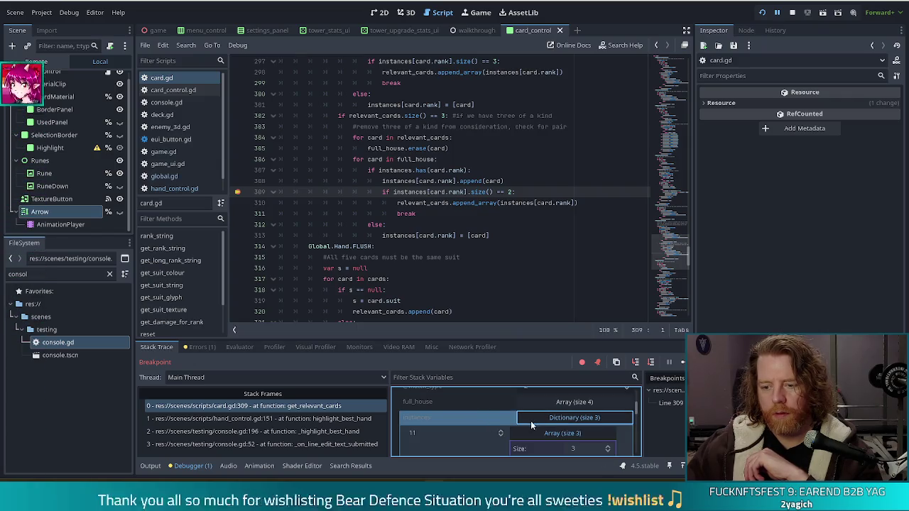
left_click(561, 418)
left_click(556, 415)
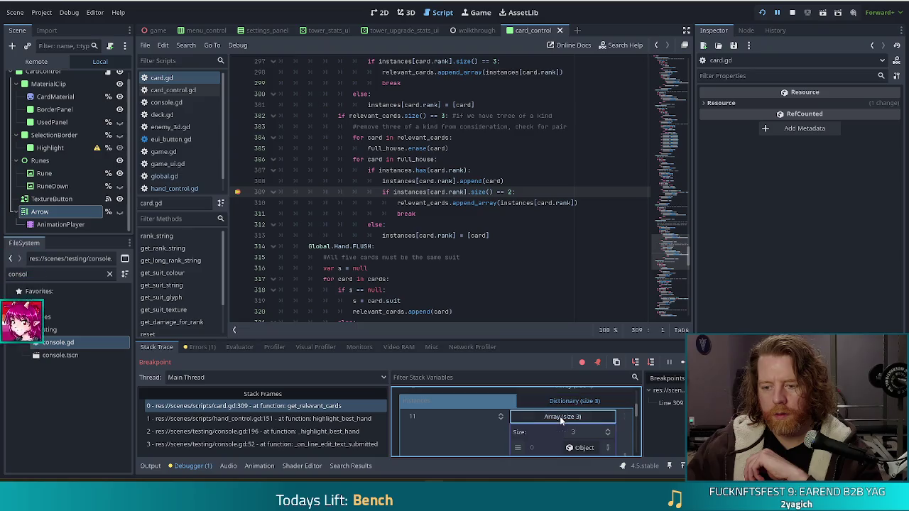
scroll(474, 425, "down", 1)
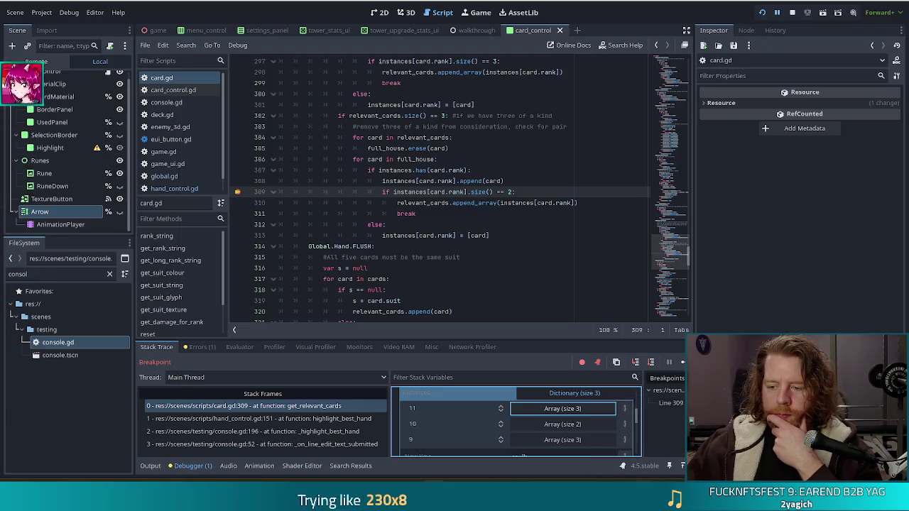
Step: Expand and collapse the seven-entry cards array, then focus the variable filter
key("alt+Tab")
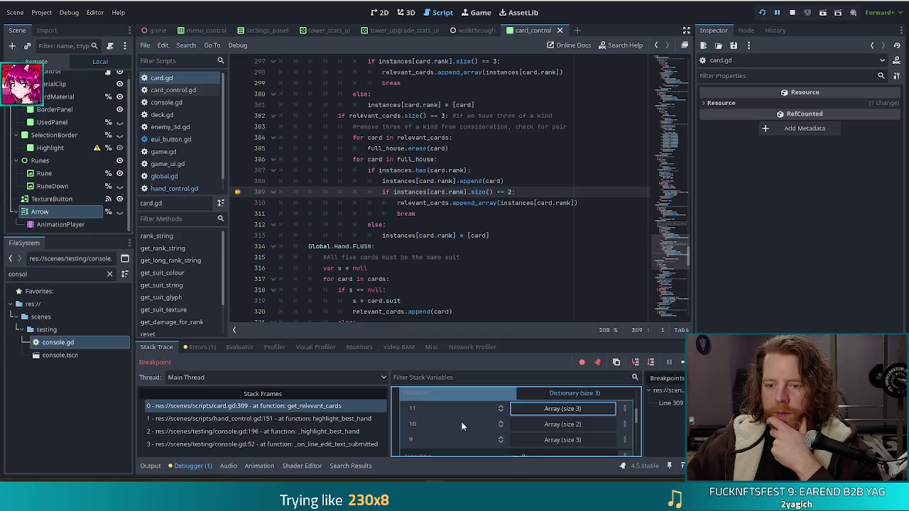
scroll(469, 416, "up", 5)
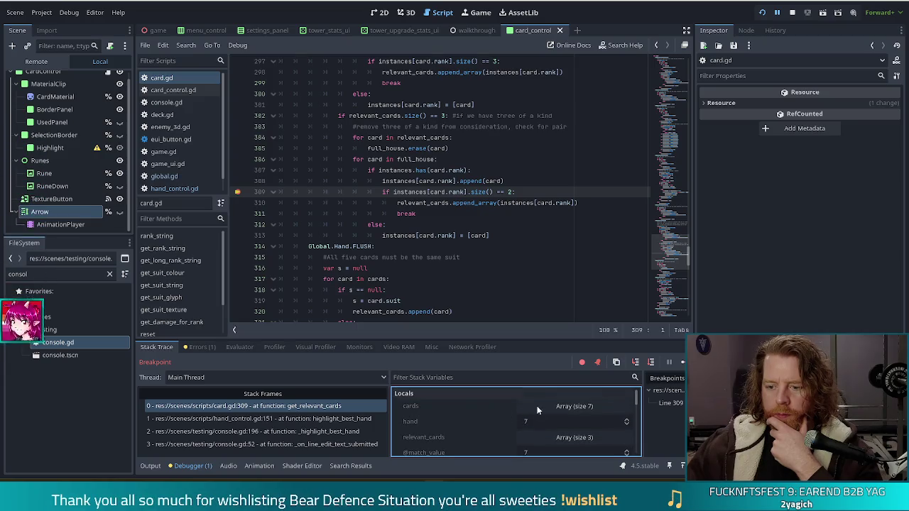
left_click(558, 407)
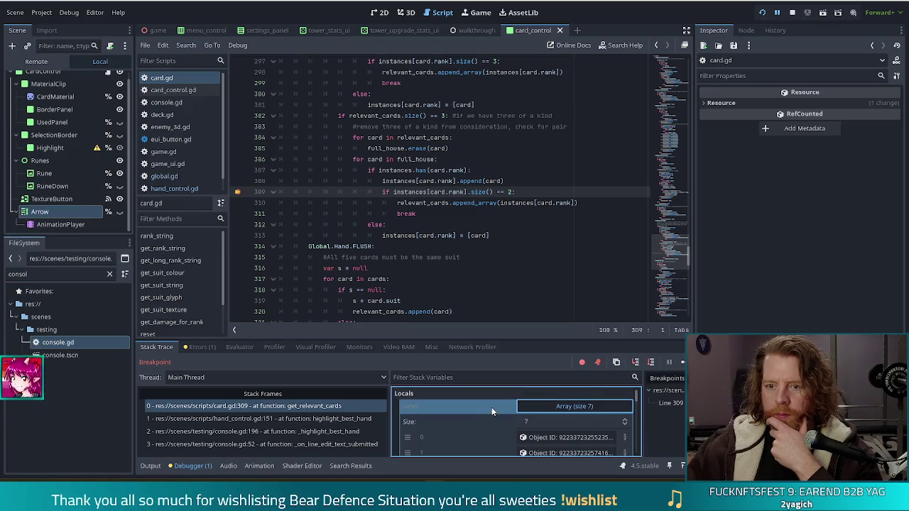
scroll(497, 420, "down", 1)
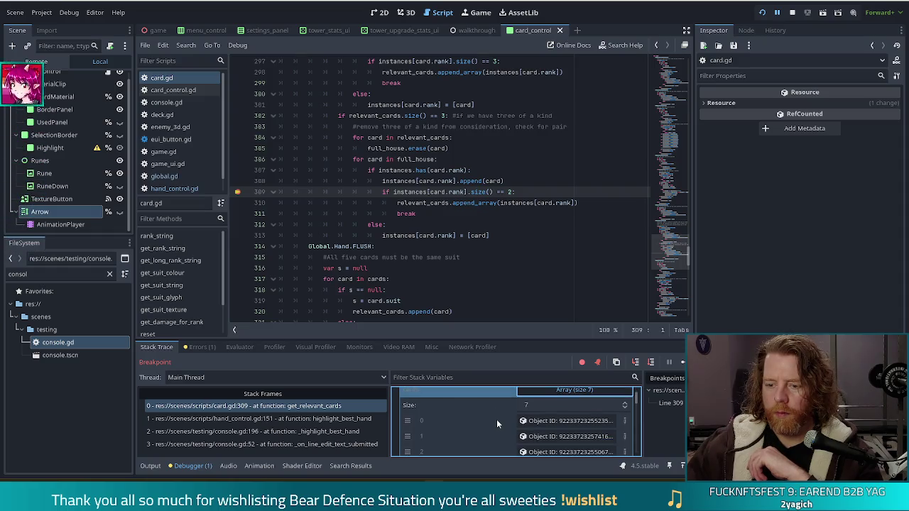
scroll(496, 418, "up", 1)
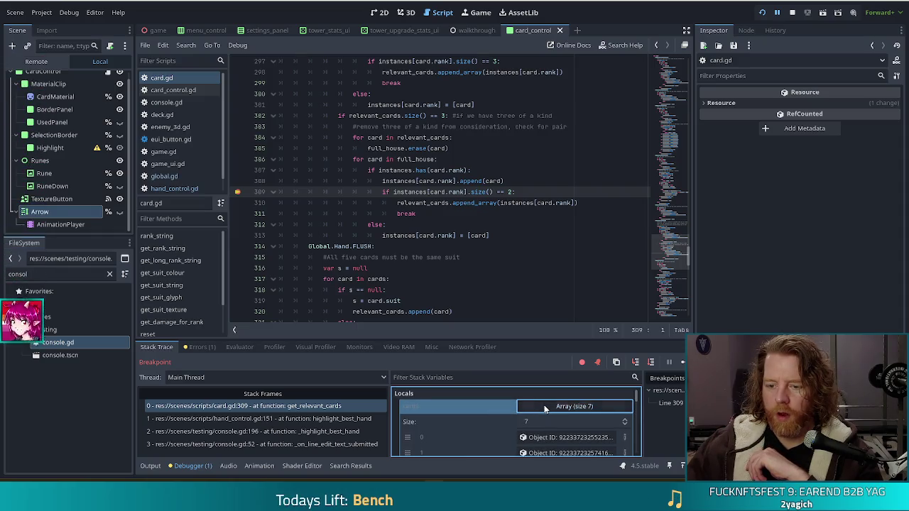
left_click(484, 413)
scroll(488, 408, "down", 2)
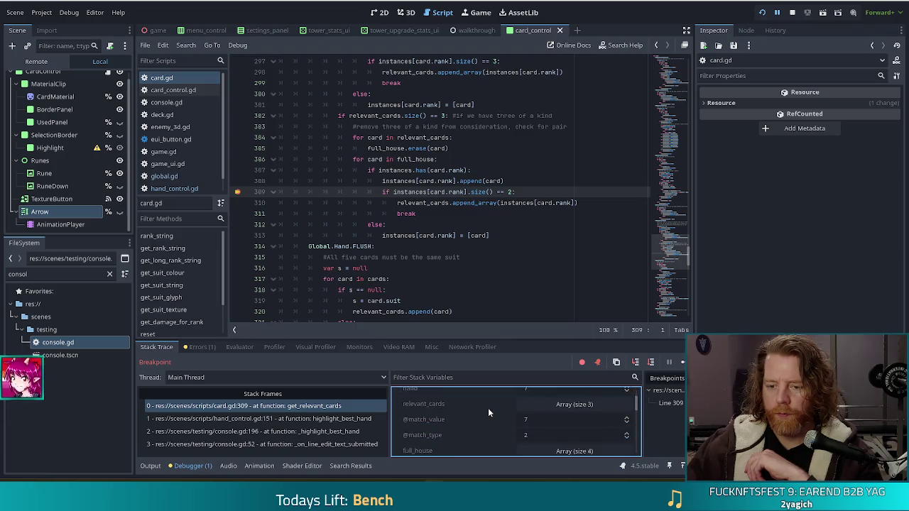
left_click(487, 409)
left_click(484, 377)
Step: Filter locals by 'card', open the King of Earth card object, and rerun highlight
type("card")
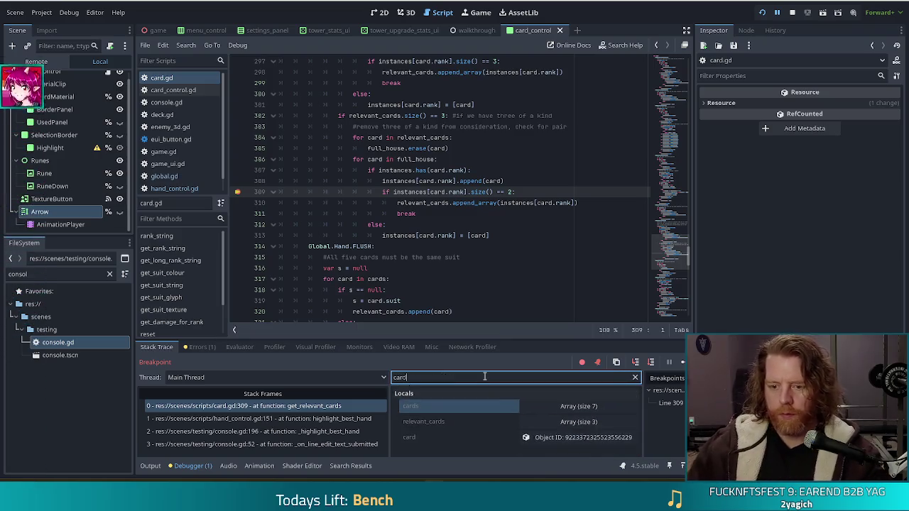
left_click(528, 436)
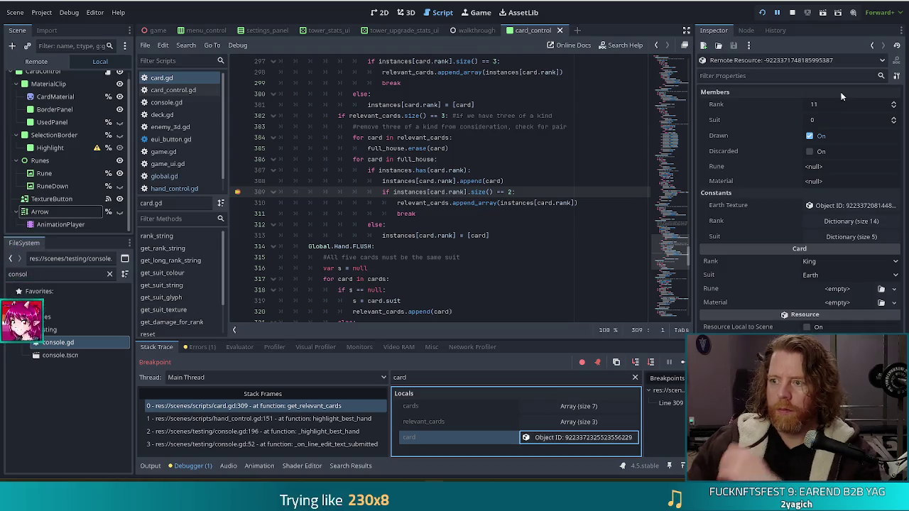
key("F12")
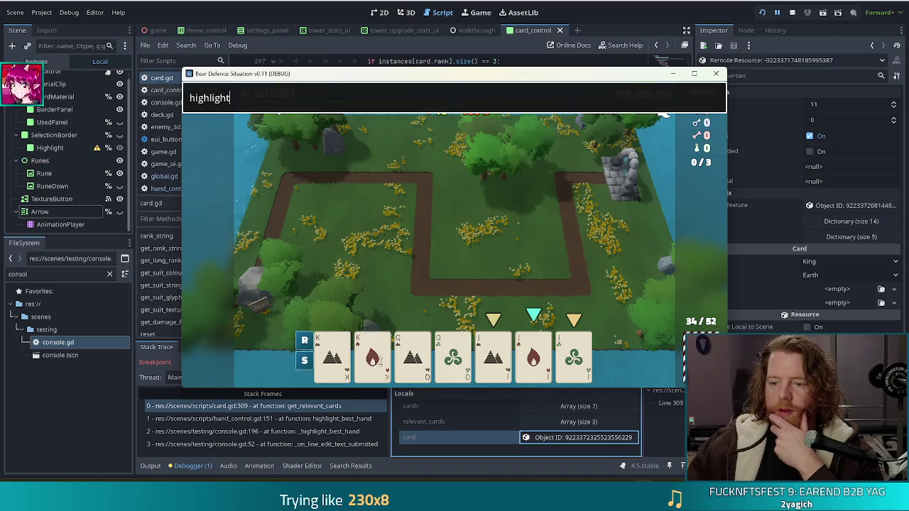
key("Return")
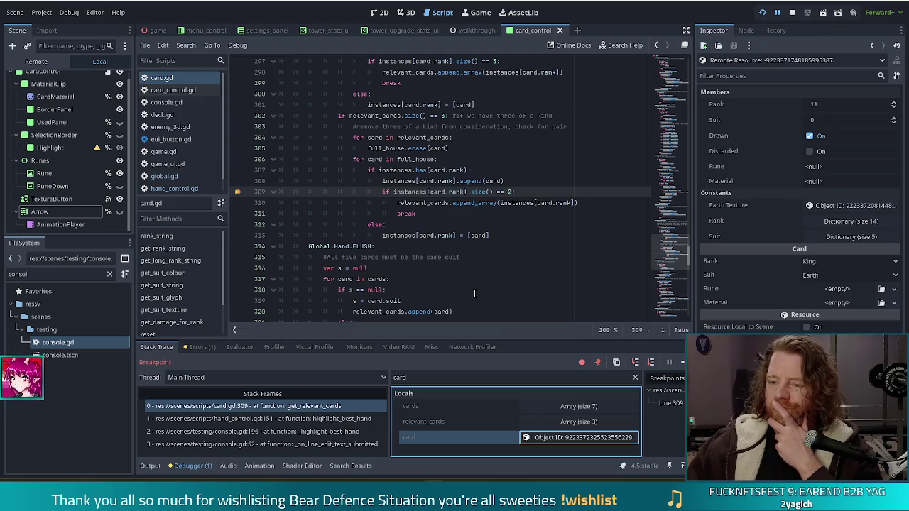
Step: Inspect the full_house code and select the 'instances:= {}' declaration for copying
scroll(484, 226, "up", 5)
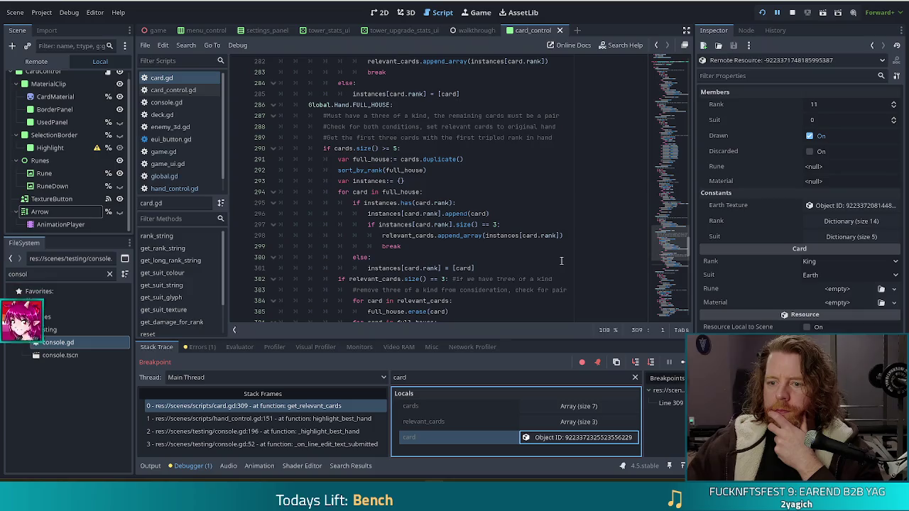
scroll(556, 261, "down", 3)
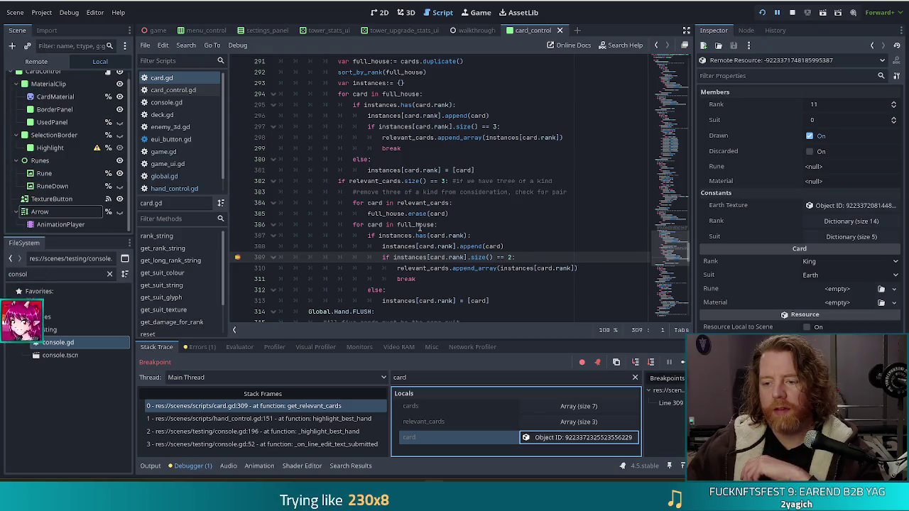
mouse_move(422, 224)
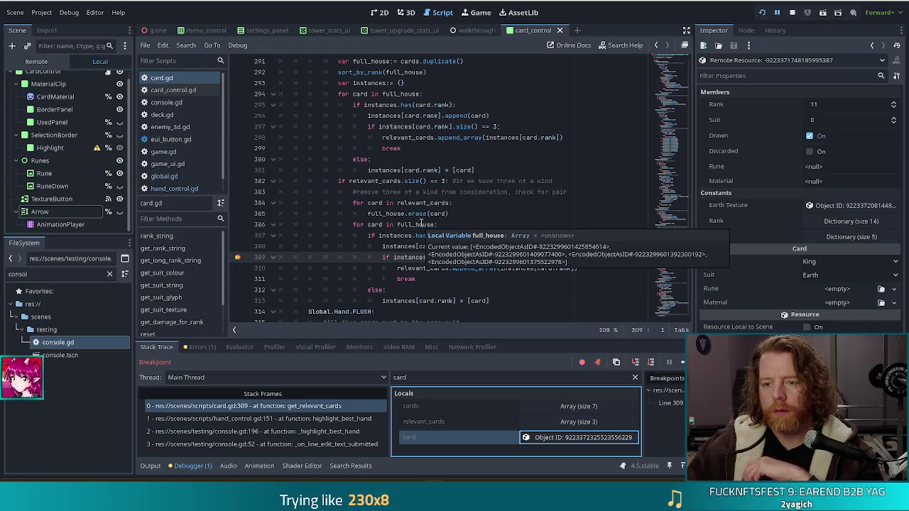
scroll(526, 197, "up", 4)
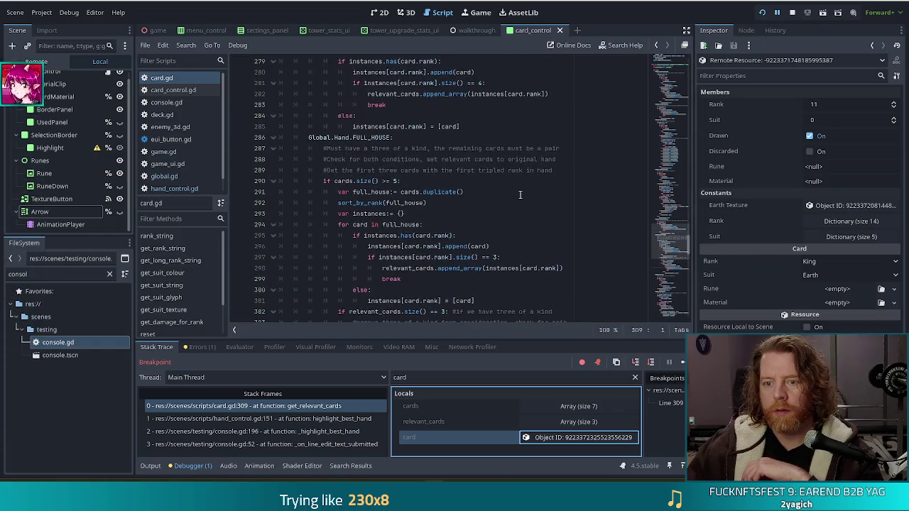
scroll(523, 197, "down", 3)
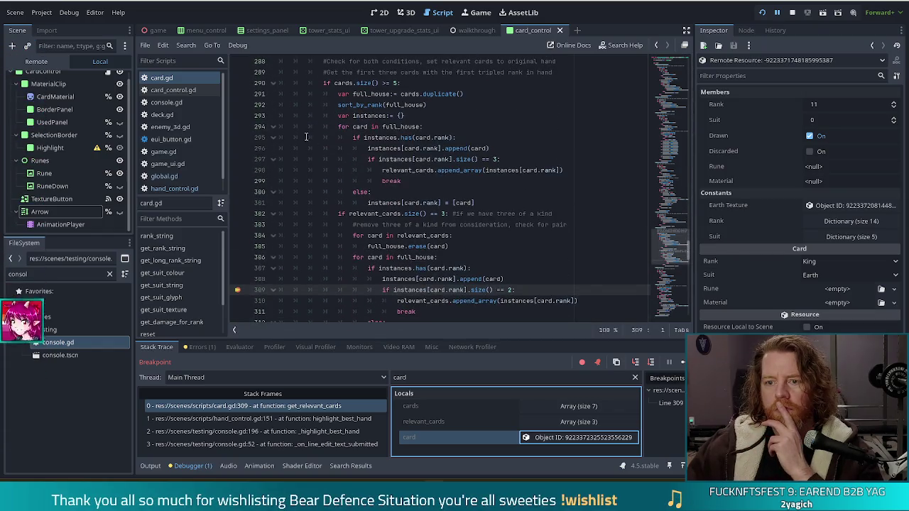
mouse_move(409, 116)
left_mouse_down()
mouse_move(338, 116)
mouse_move(353, 116)
left_mouse_up()
key("ctrl+c")
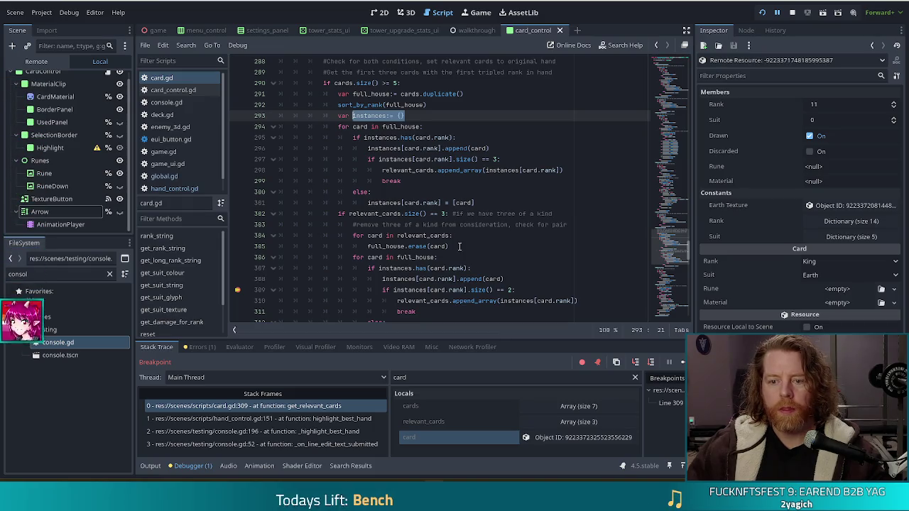
Step: Paste the instances declaration on a new line after the erase loop
left_click(458, 246)
key("Return")
key("BackSpace")
key("ctrl+v")
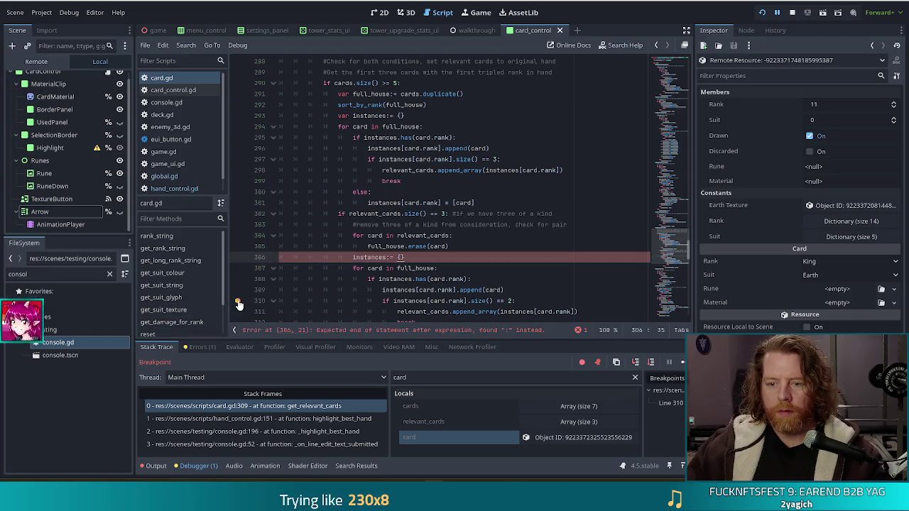
Step: Change line 306 to 'instances = {}', save, and stop the debug session
left_click_drag(239, 304, 394, 259)
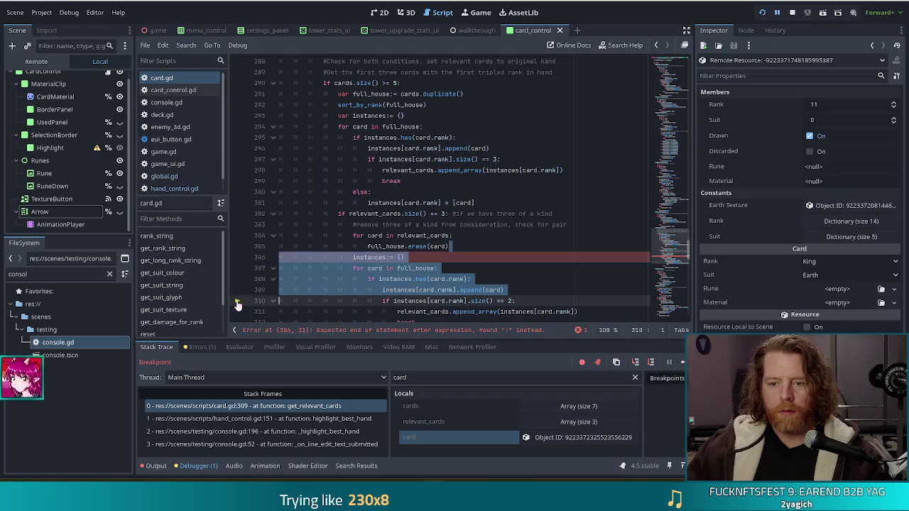
left_click(388, 257)
key("BackSpace")
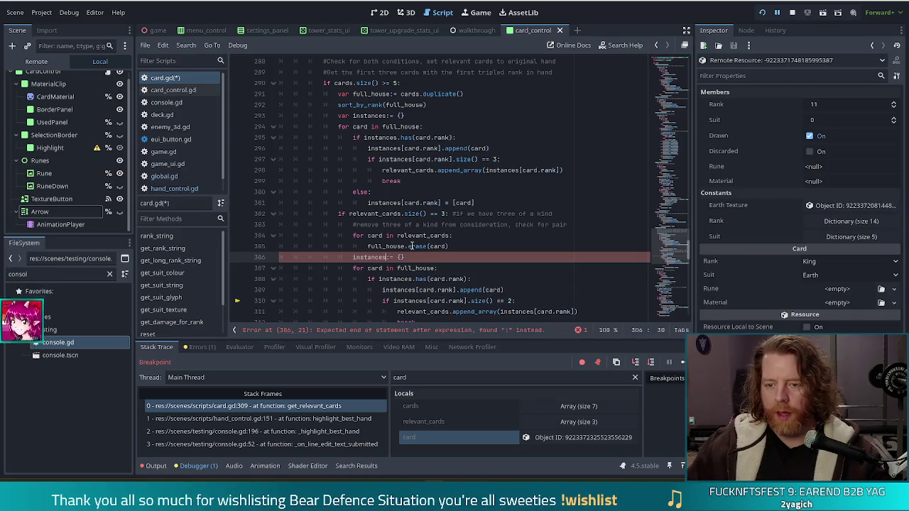
type("s")
key("ctrl+s")
left_click(496, 288)
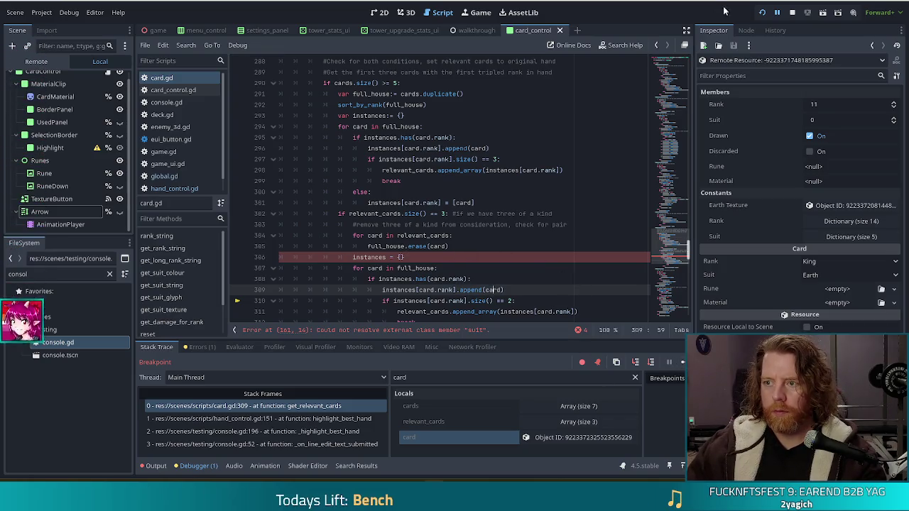
left_click(792, 12)
left_click(383, 268)
scroll(425, 253, "down", 2)
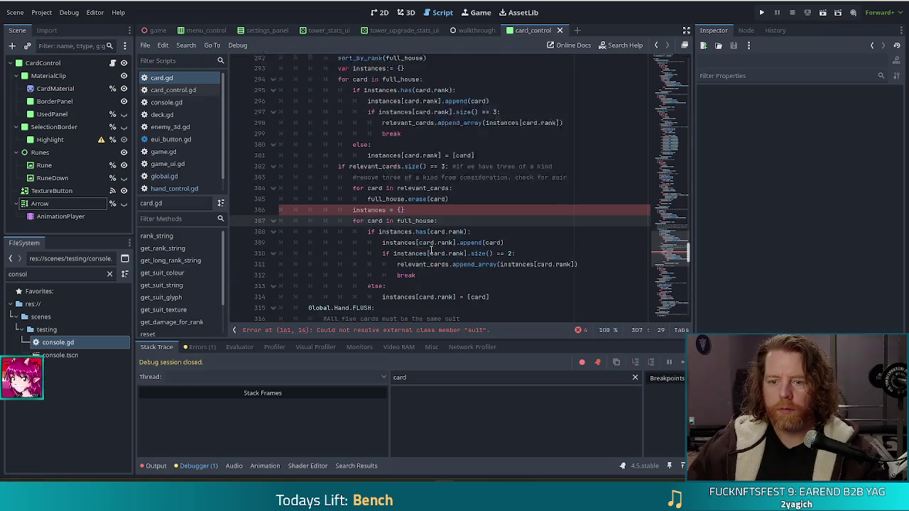
Step: Check the reported error on line 161, then return to the instances reset line
left_click(371, 192)
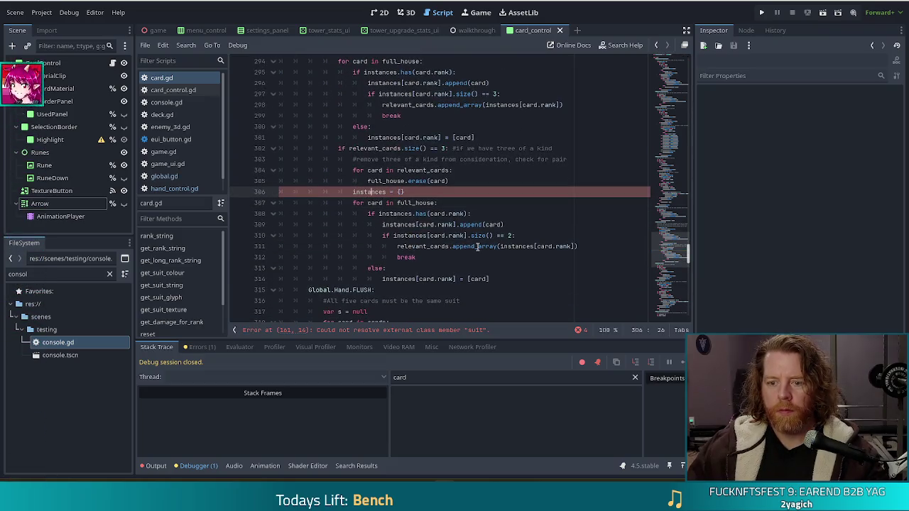
left_click(442, 330)
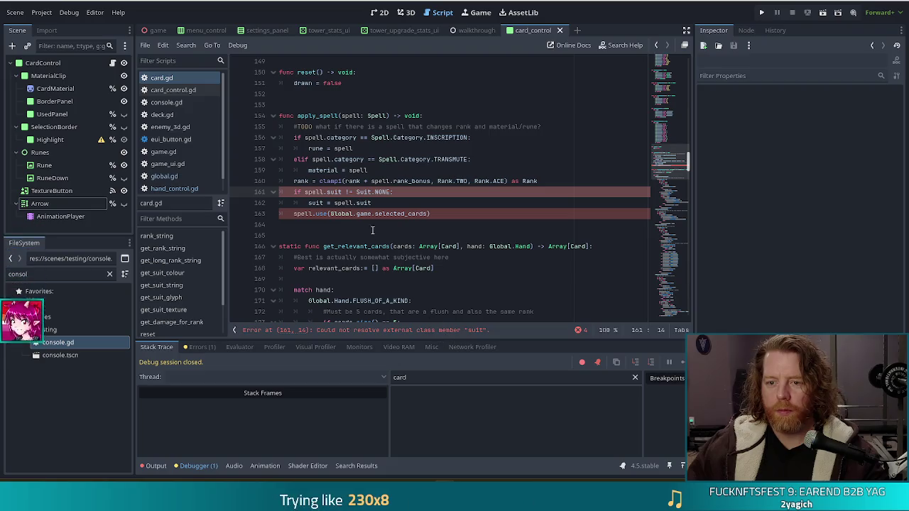
left_click(367, 192)
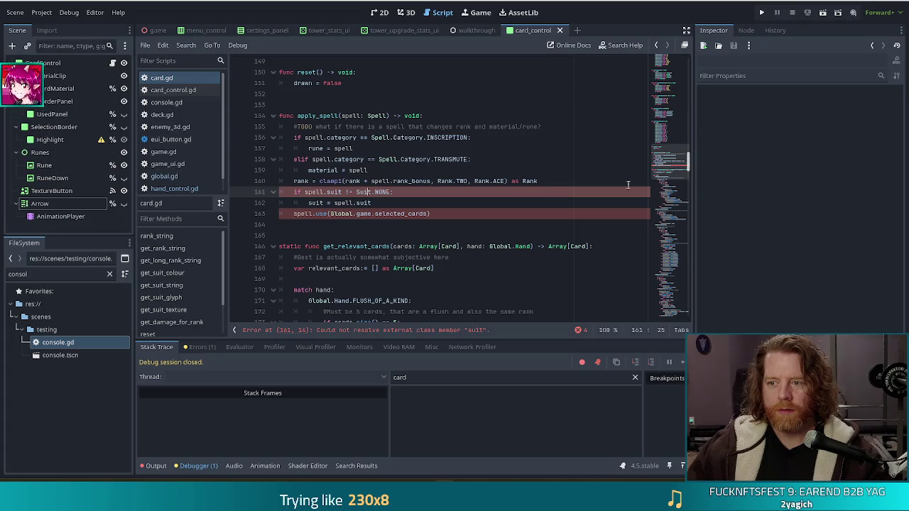
left_click(672, 171)
scroll(671, 172, "down", 20)
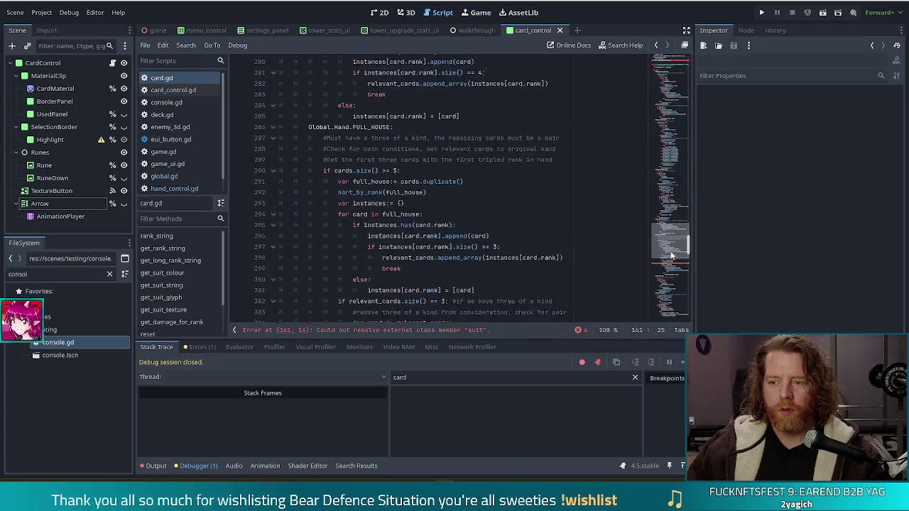
left_click(431, 181)
right_click(461, 177)
key("Escape")
Step: Delete line 306 and retype it as 'instances = {}' after the erase loop
left_click_drag(461, 180, 450, 169)
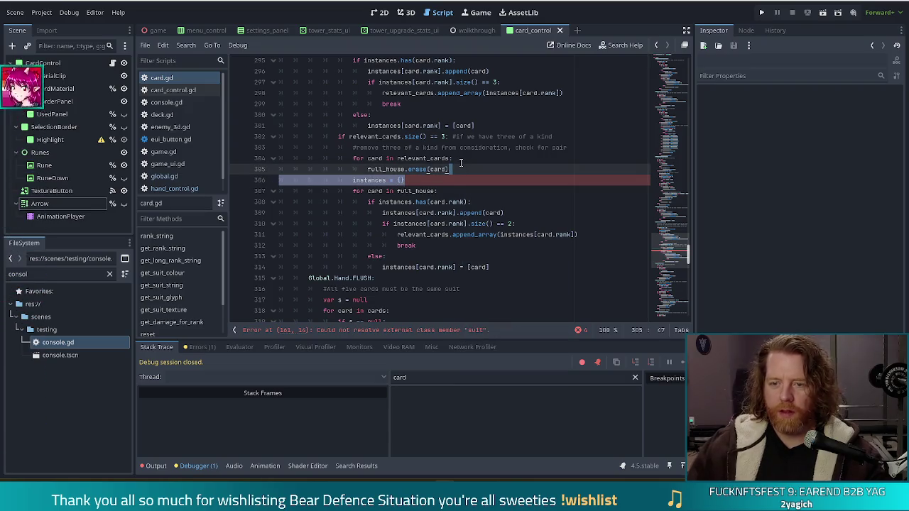
key("BackSpace")
key("ctrl+s")
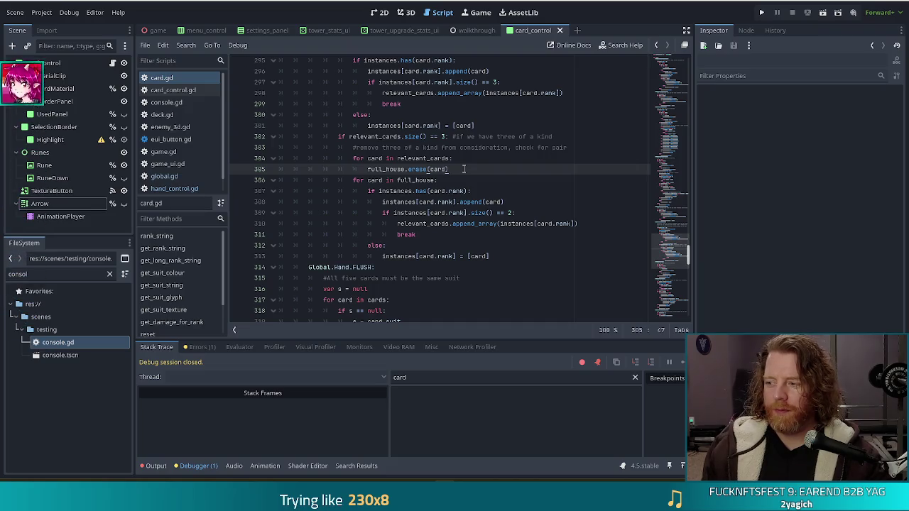
key("Return")
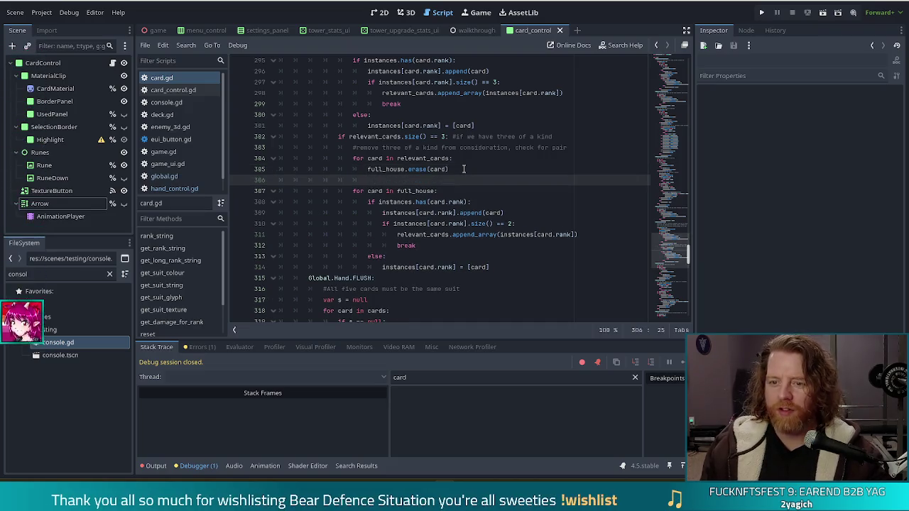
type("inst")
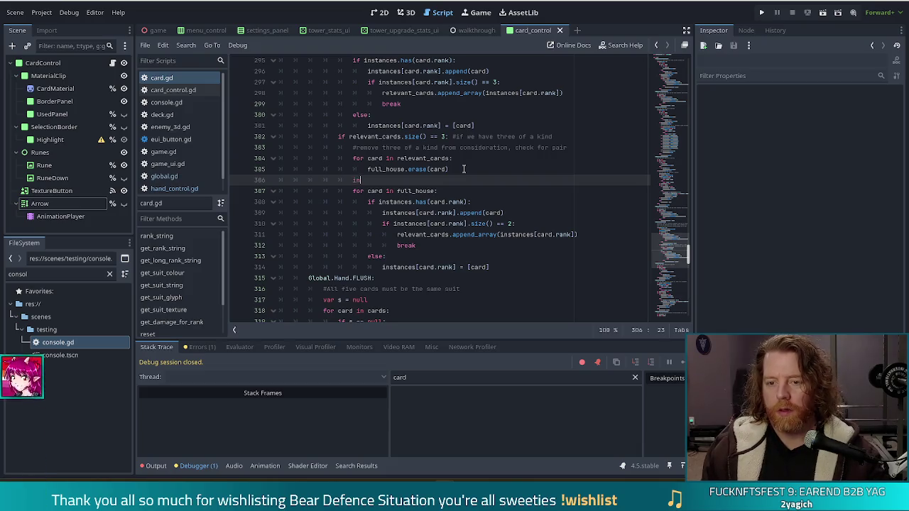
key("Return")
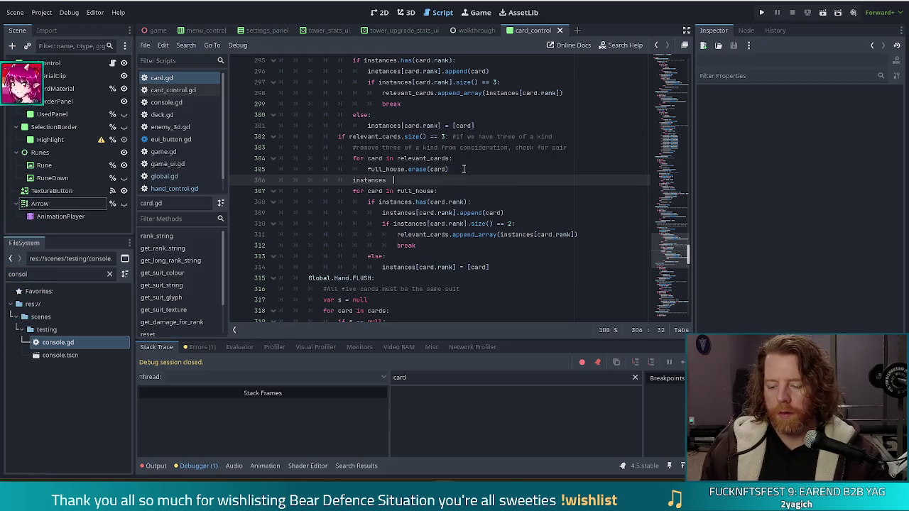
key("BackSpace")
type("=")
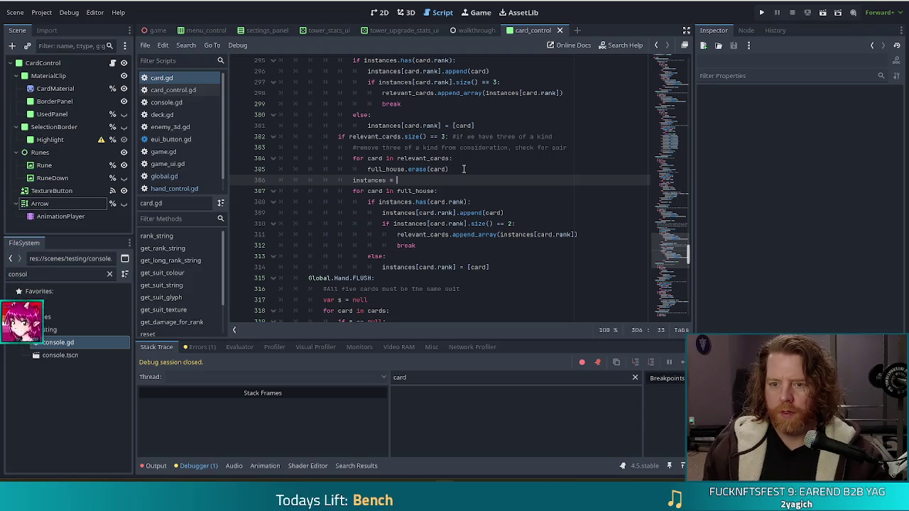
type("{}")
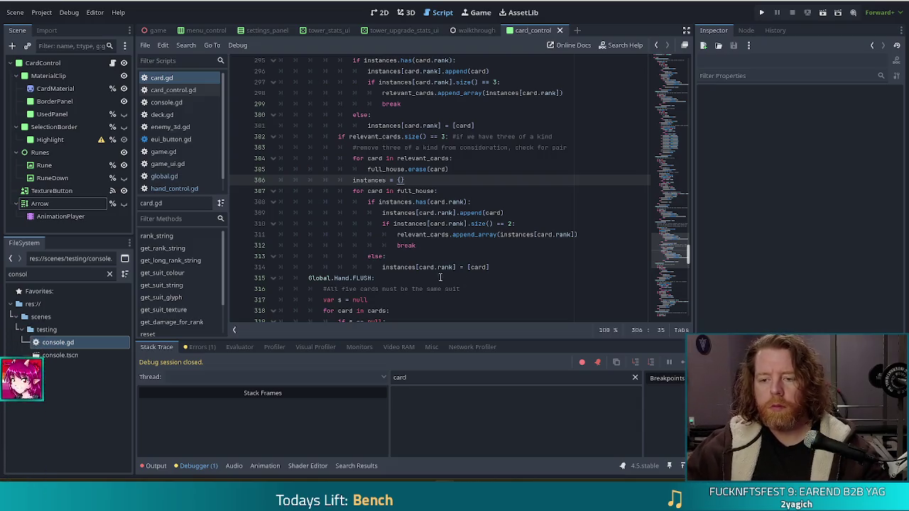
Step: Review the pair-size check and erase loop, then run the game with F5
left_click_drag(429, 223, 517, 223)
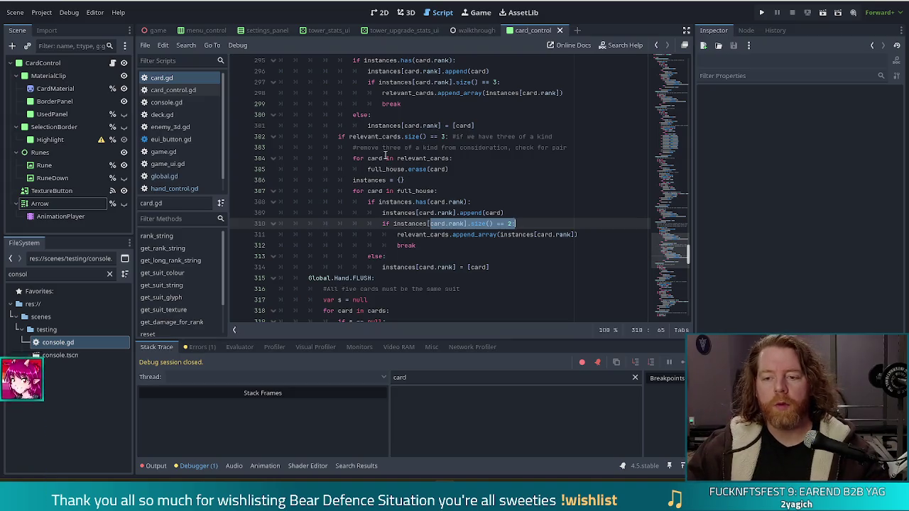
left_click_drag(383, 158, 438, 171)
left_click(463, 171)
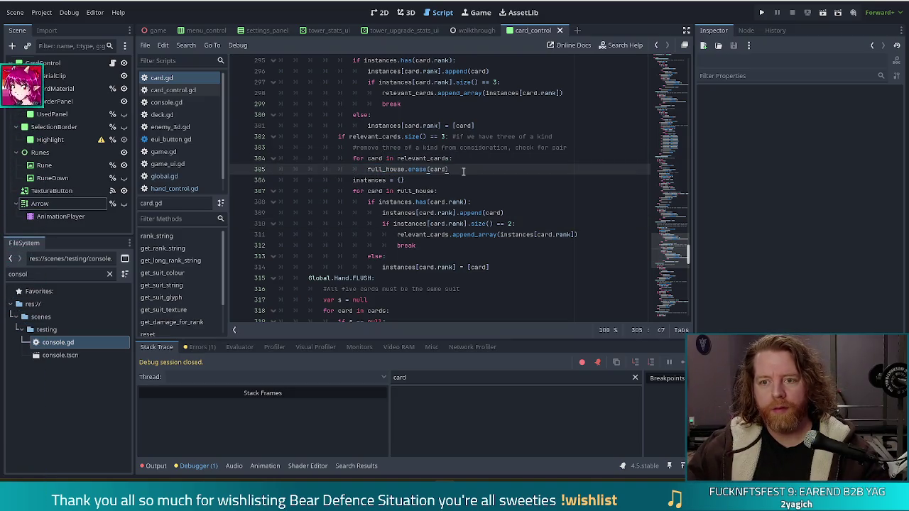
key("F5")
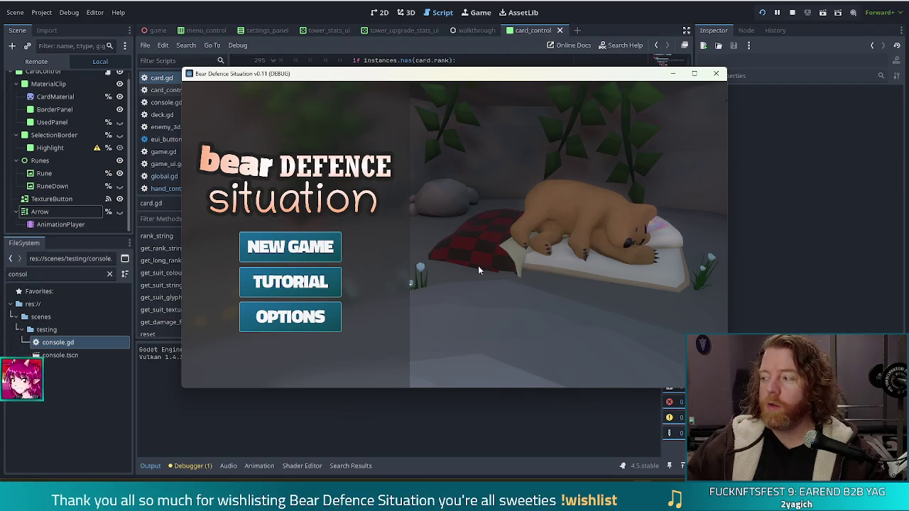
Step: Start a new game and run the highlight console command
left_click(285, 260)
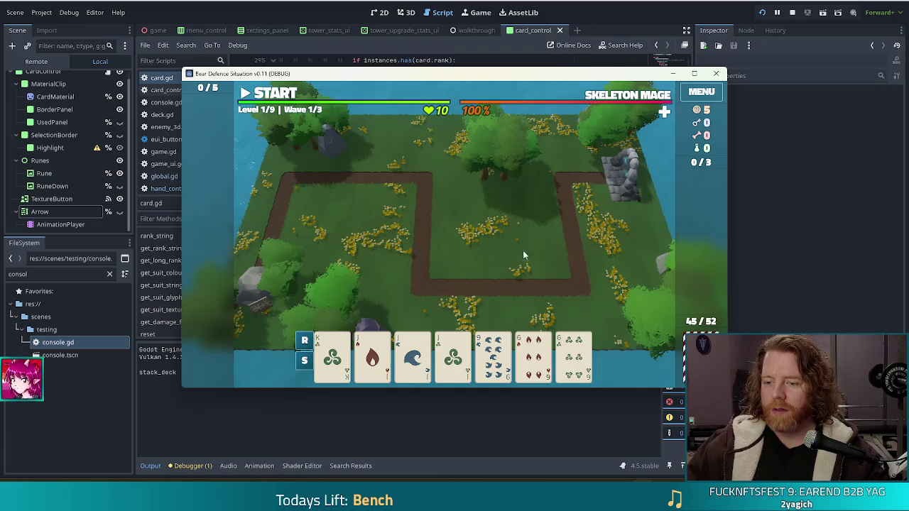
key("grave")
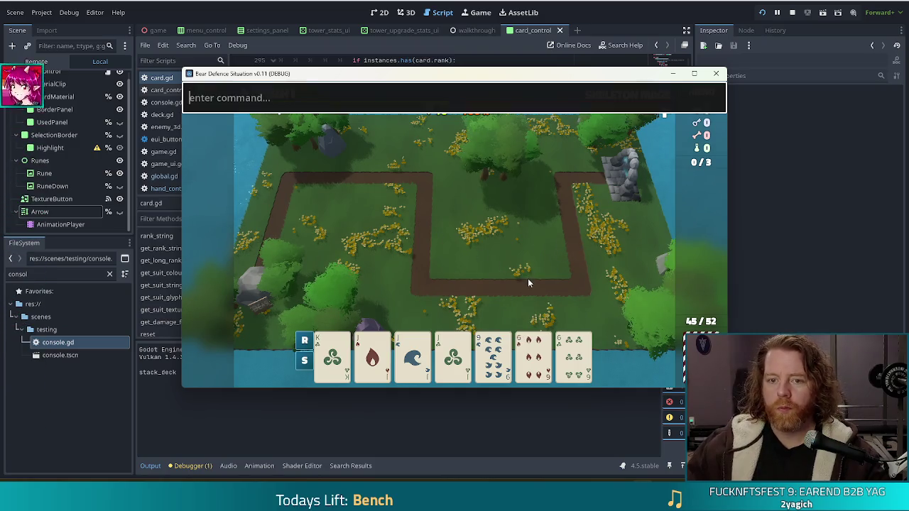
type("highlight")
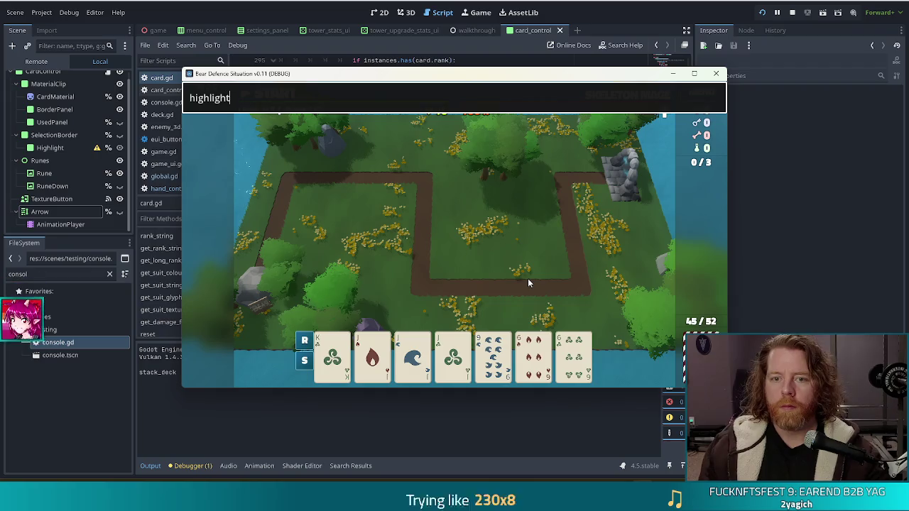
key("Return")
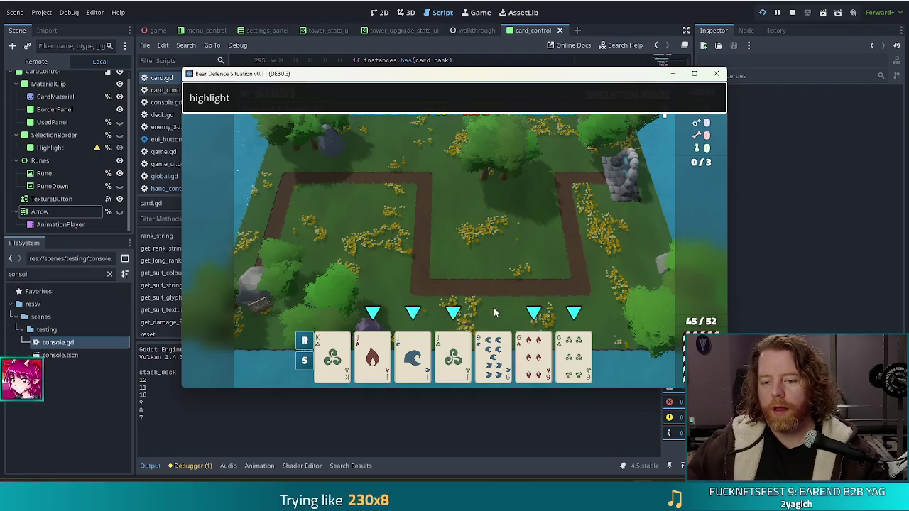
Step: Discard the 9 of Water, the 3 and the mountain card one at a time
left_click(491, 378)
left_click(488, 299)
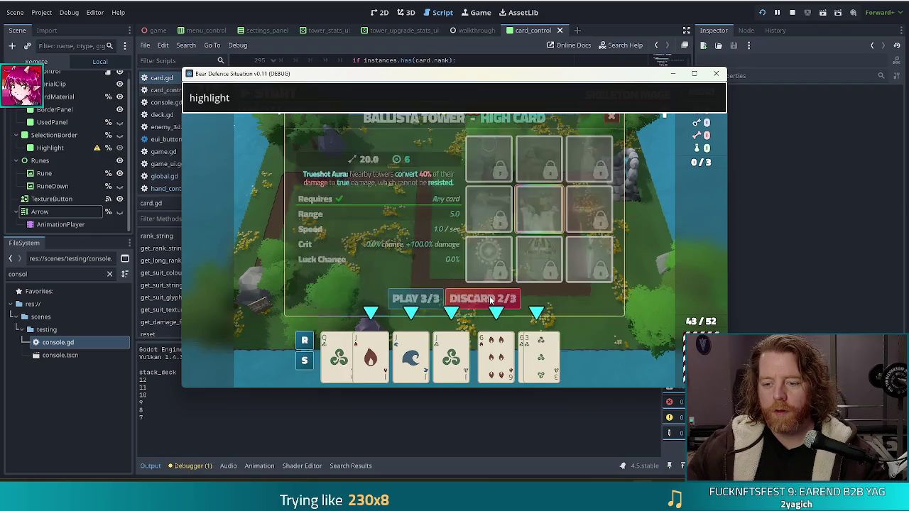
left_click(574, 355)
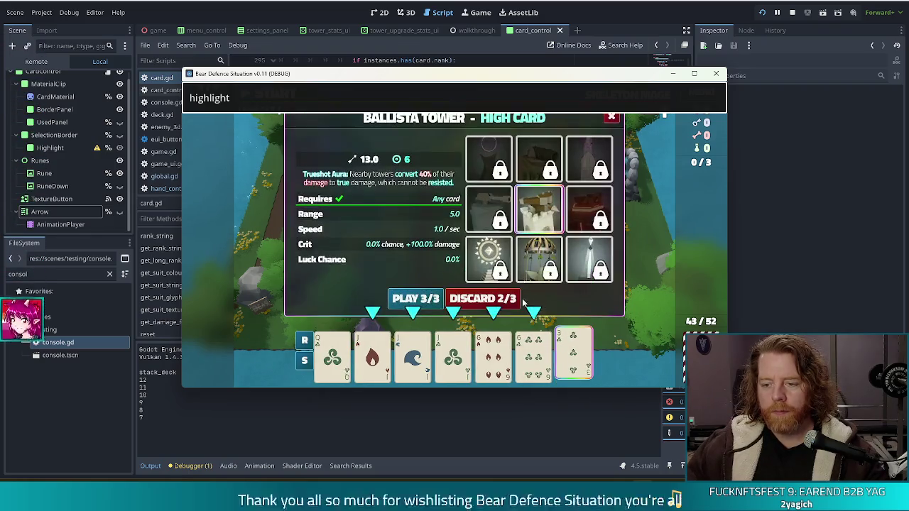
left_click(465, 299)
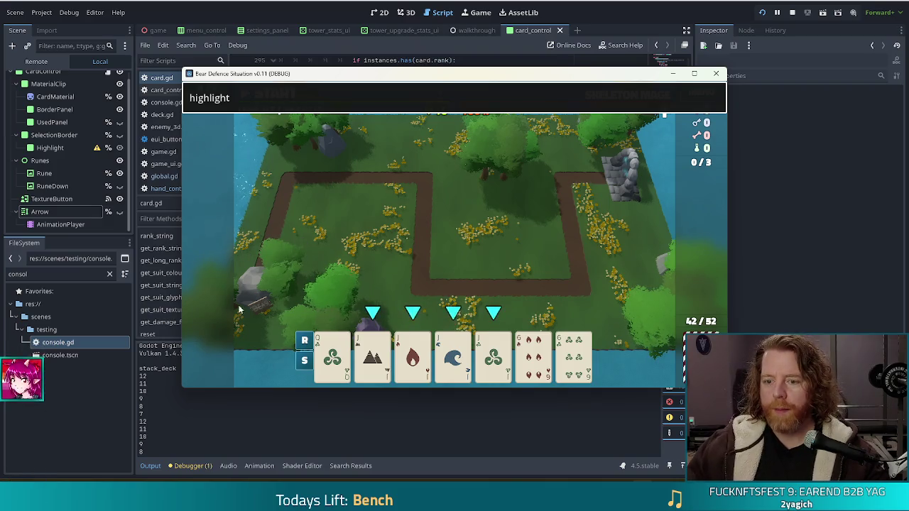
left_click(372, 353)
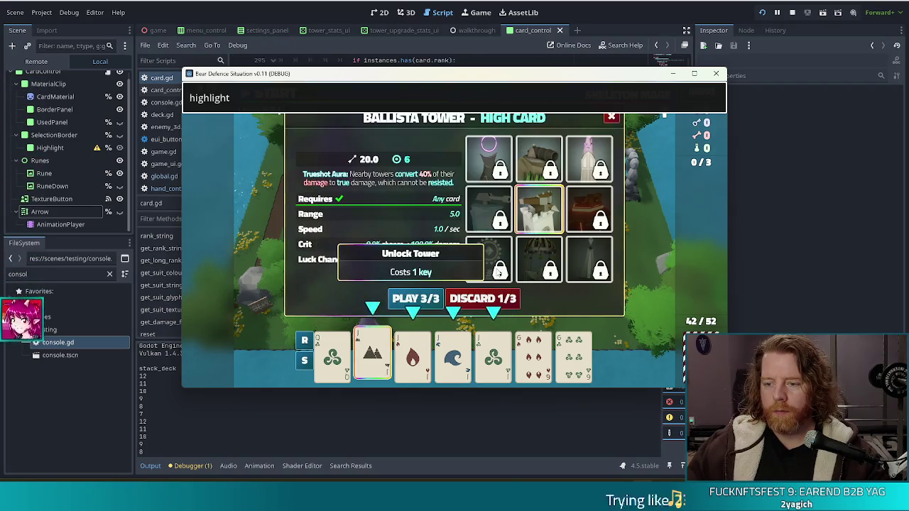
left_click(511, 299)
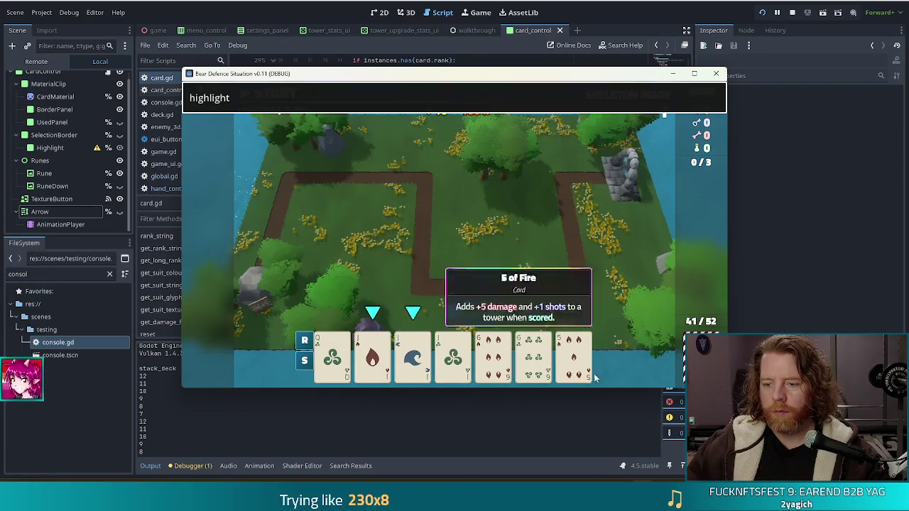
Step: Run the 'discard' console command repeatedly to cycle new cards into the hand
key("ctrl+a")
type("di")
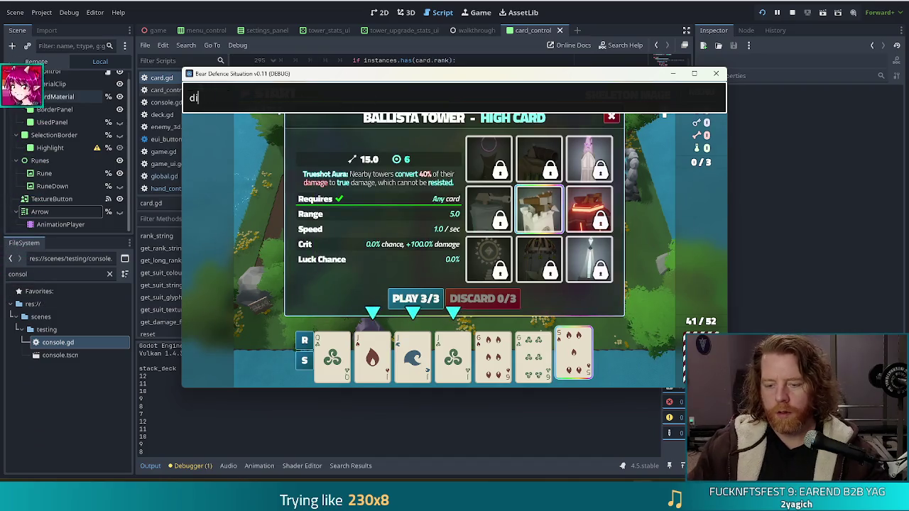
type("scard")
key("Return")
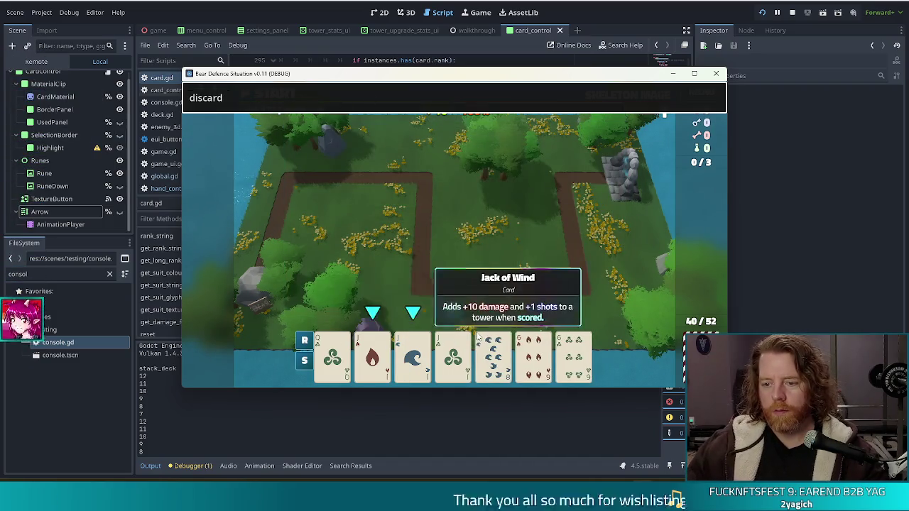
key("Return")
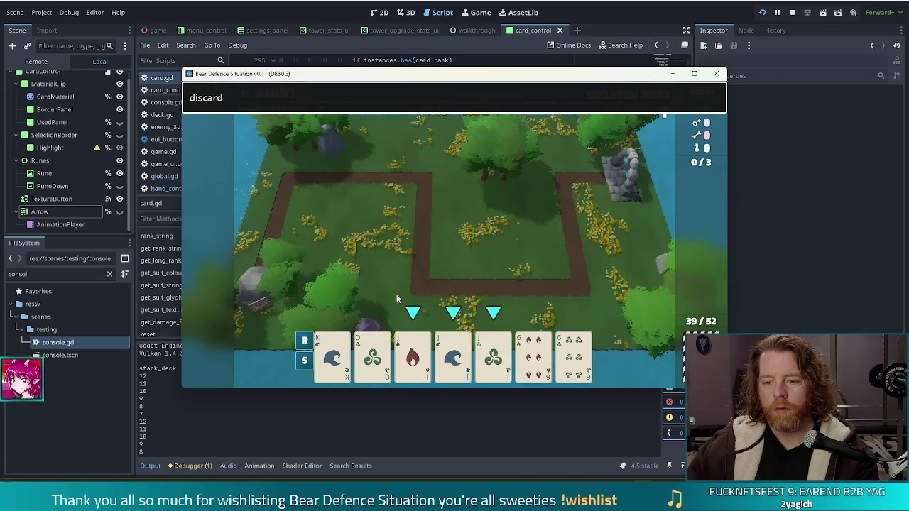
key("Return")
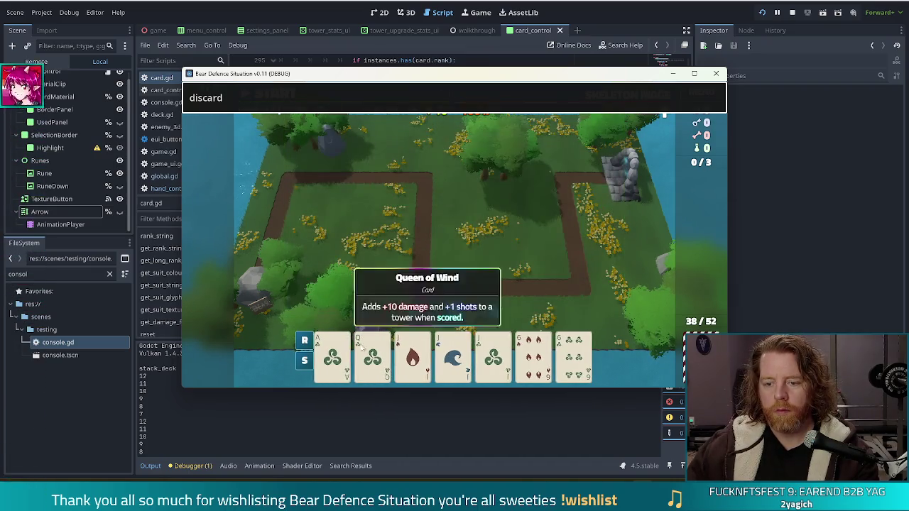
key("Return")
key("Return")
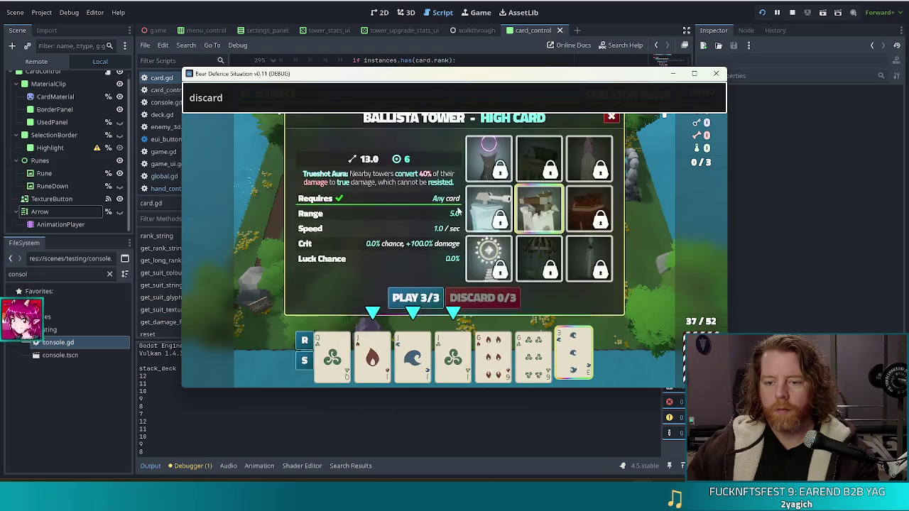
key("Return")
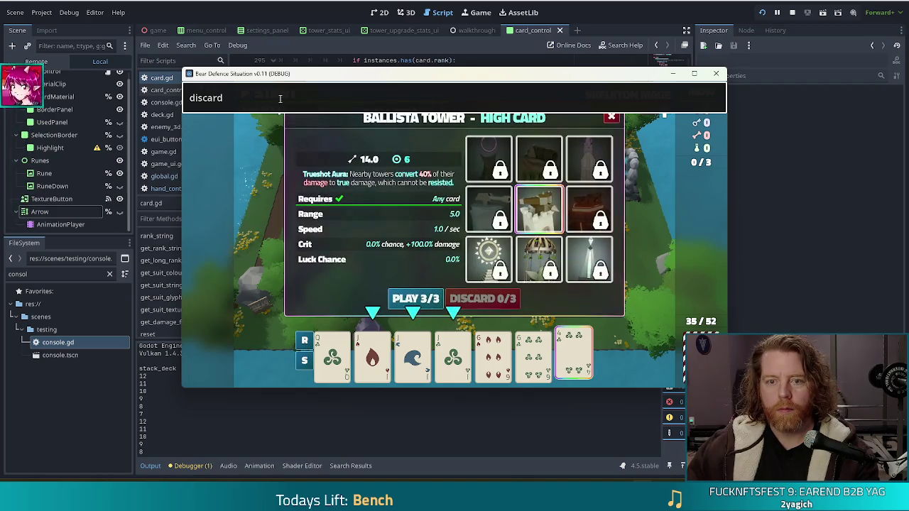
key("Return")
key("Return")
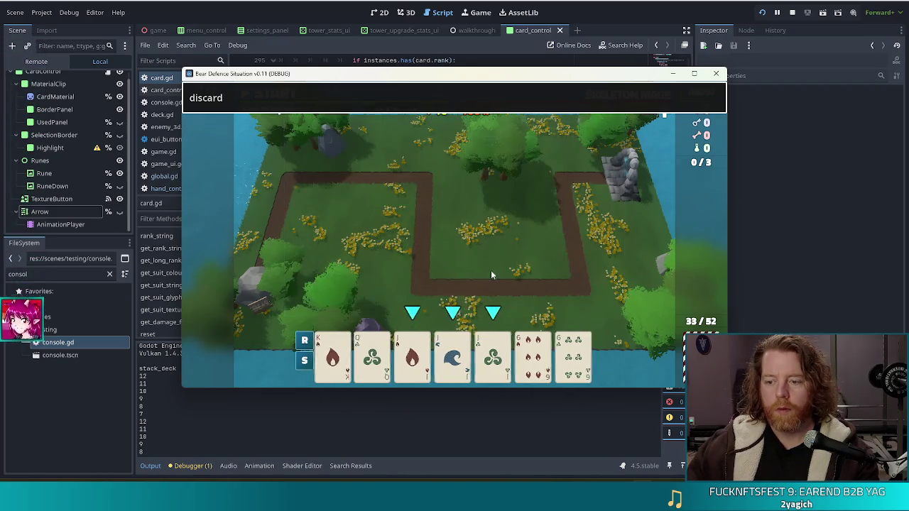
key("Return")
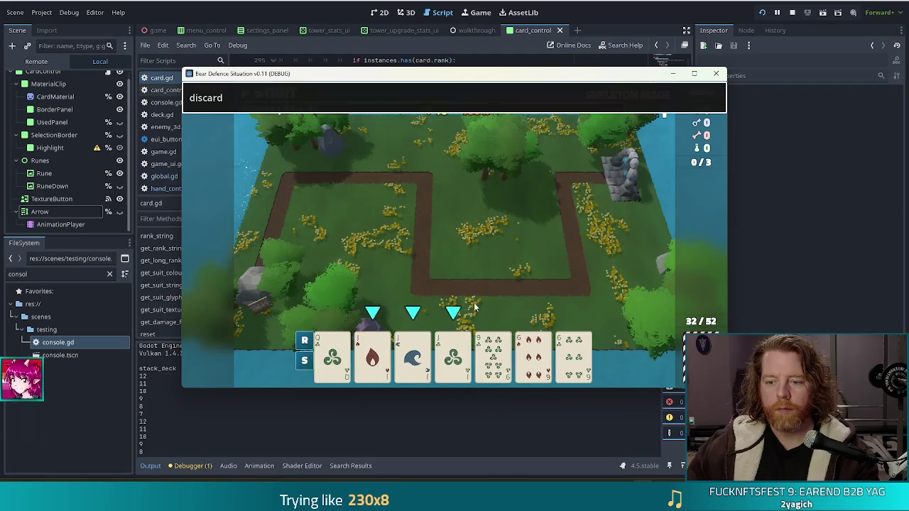
key("Return")
key("Return")
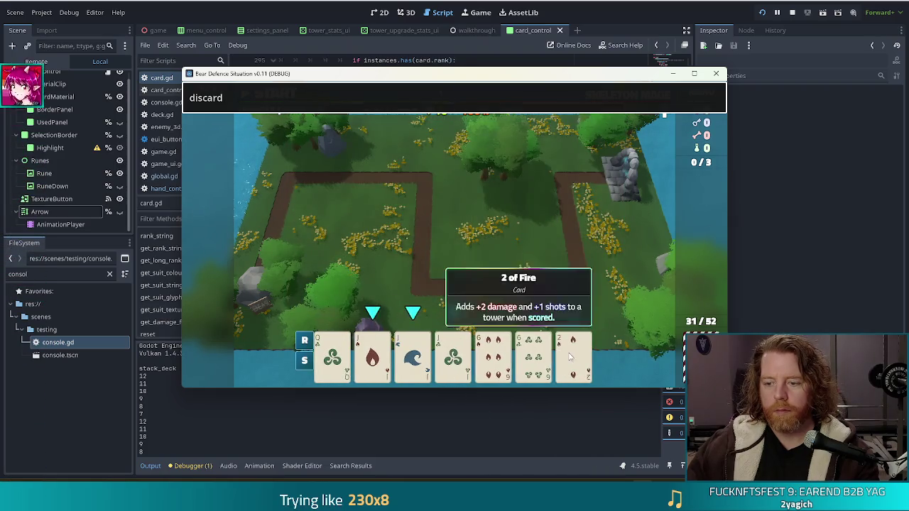
key("Return")
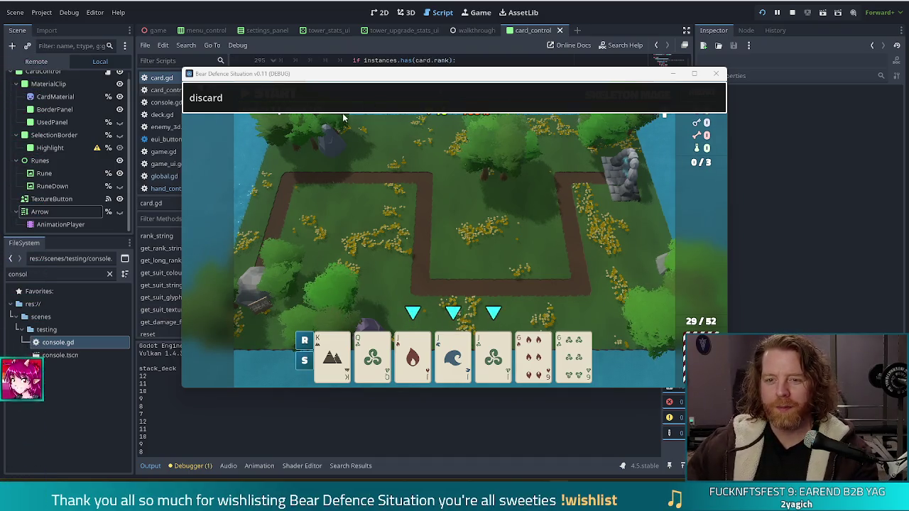
Step: Discard the King and each replacement until the deck reaches 18/52, then enter 'highlight'
left_click(332, 359)
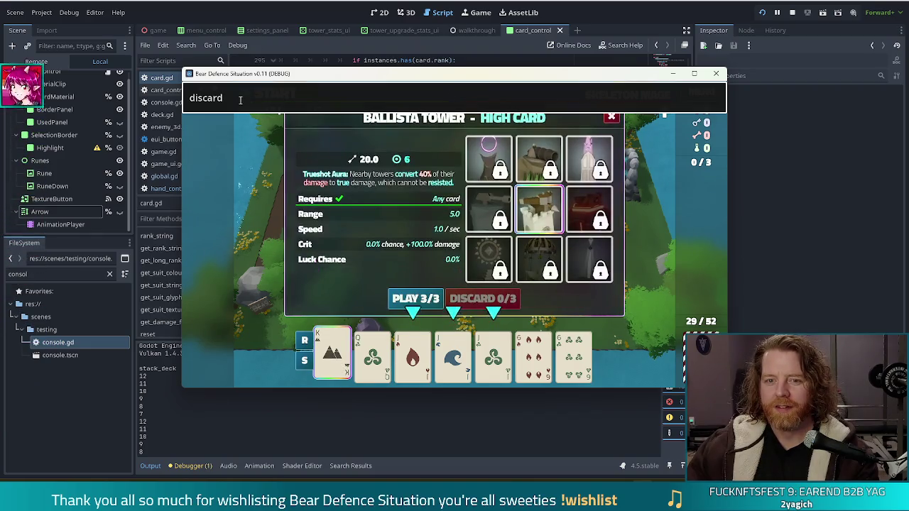
key("Return")
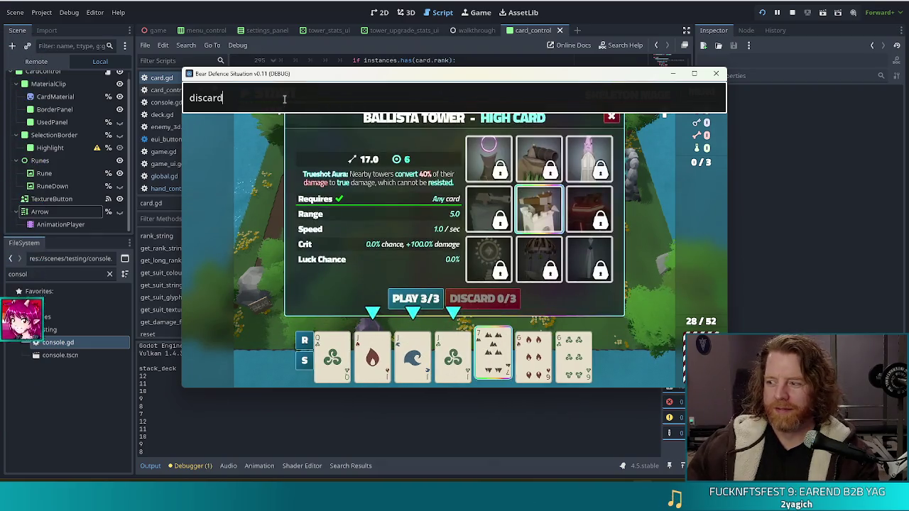
key("Return")
key("Return")
key("Return")
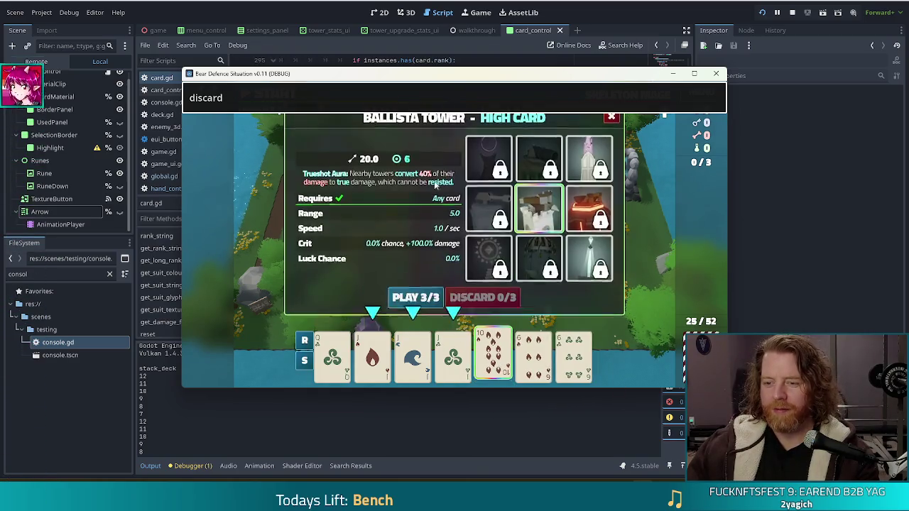
key("Return")
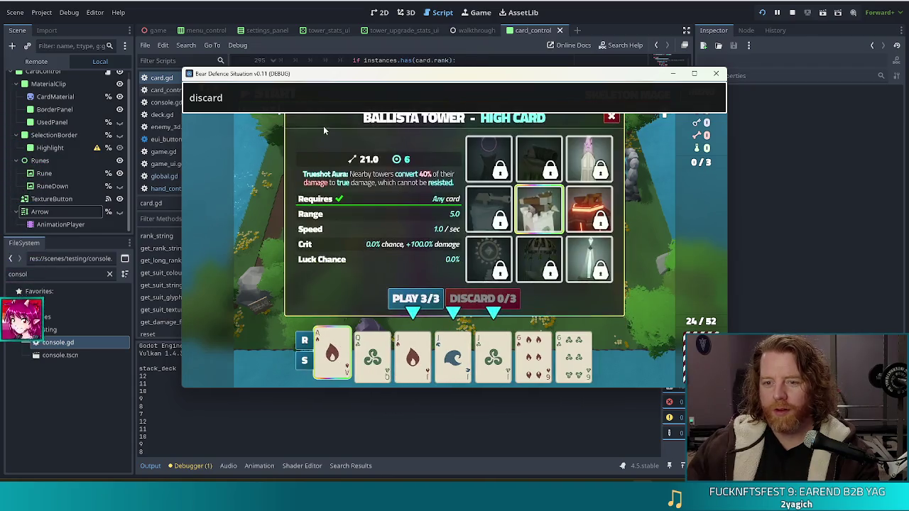
key("Return")
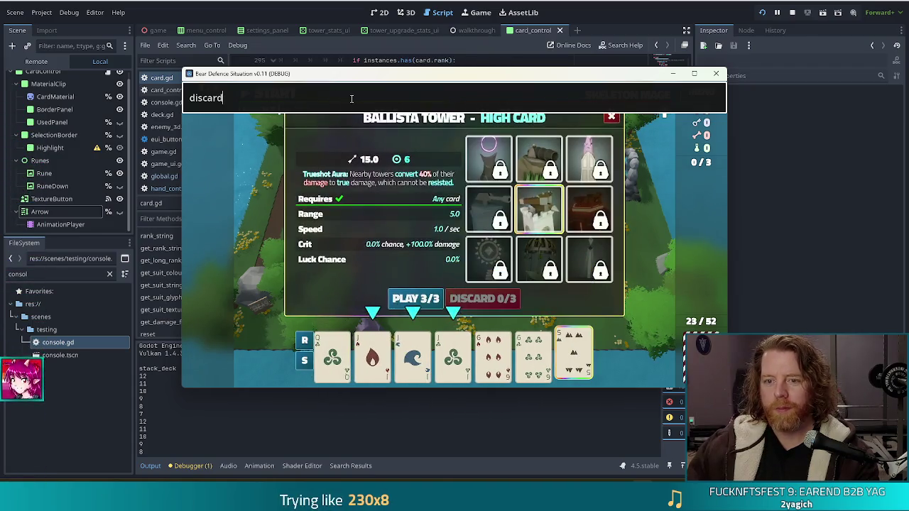
key("Return")
key("Return")
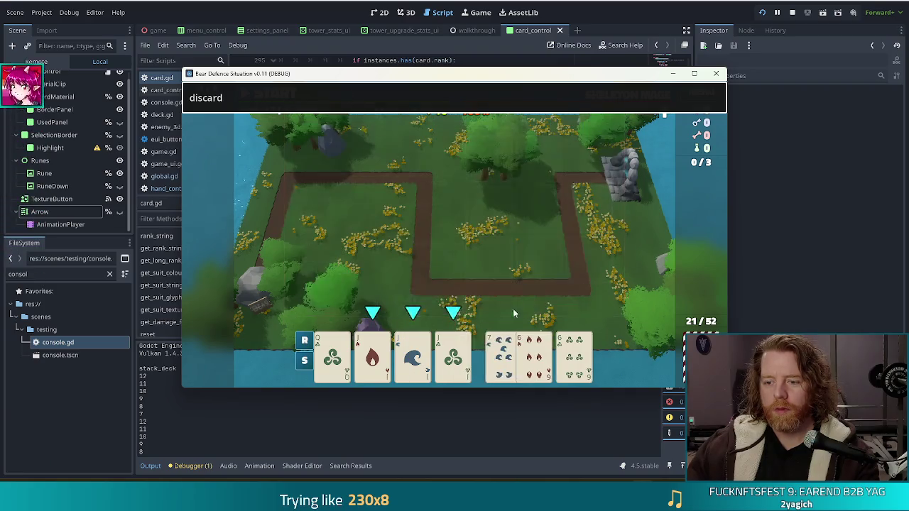
key("Return")
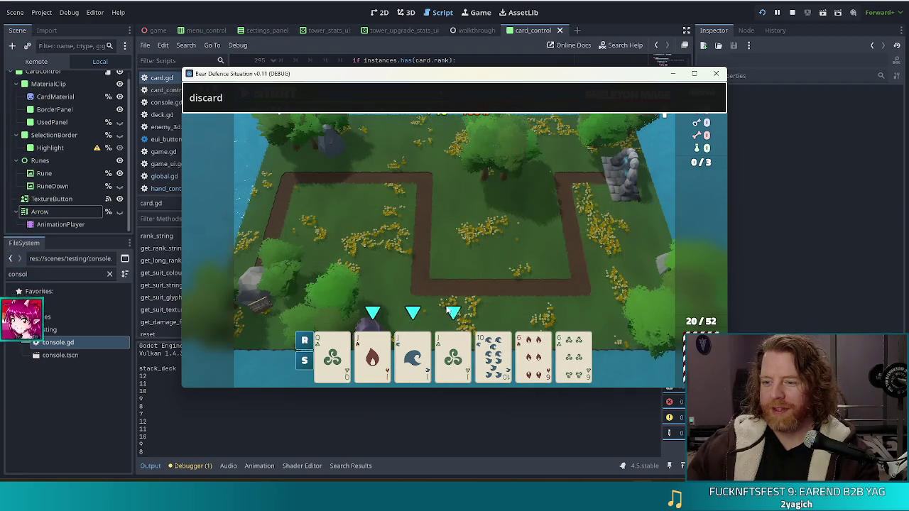
key("Return")
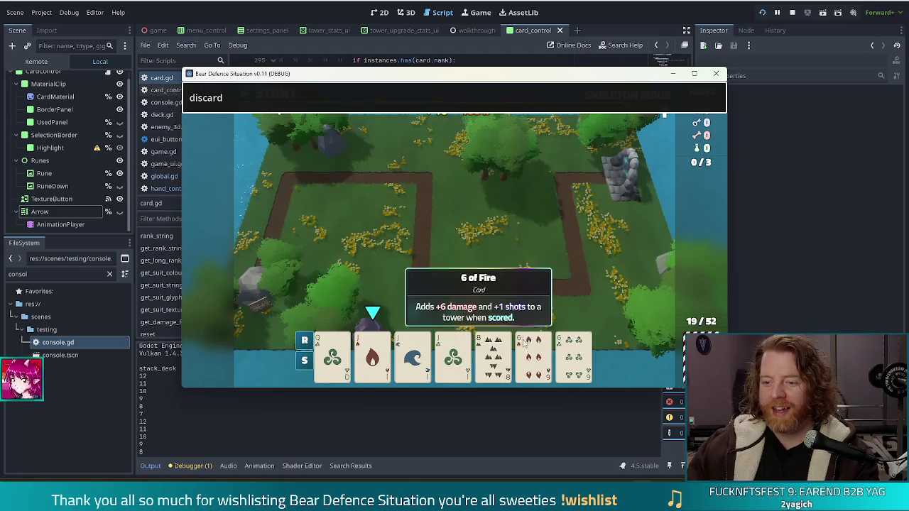
key("Return")
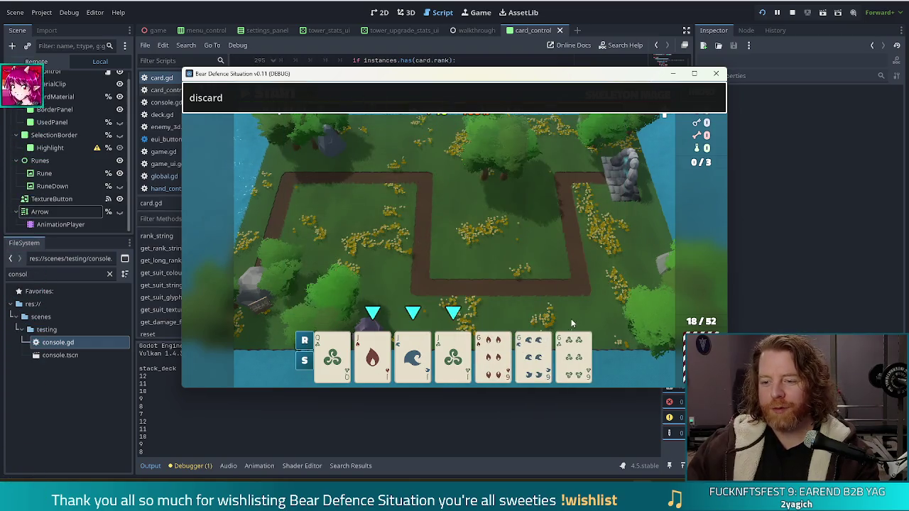
key("ctrl+a")
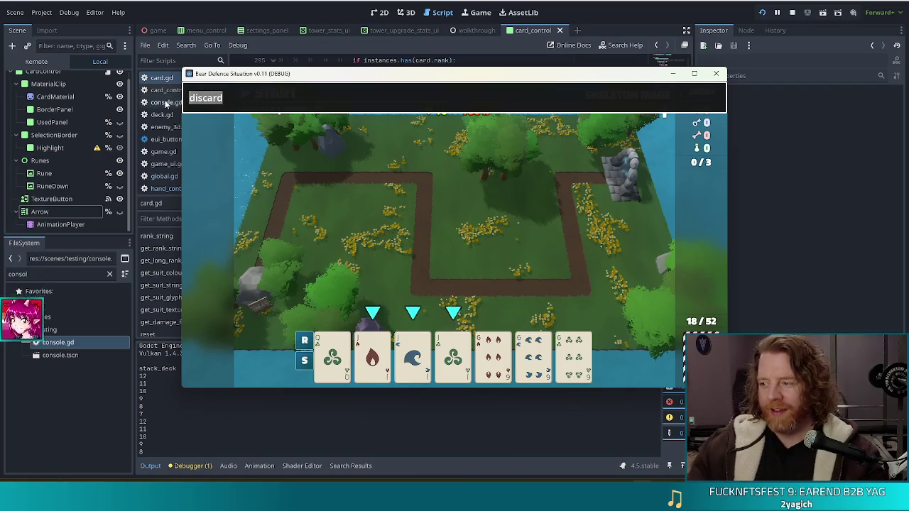
type("highlight")
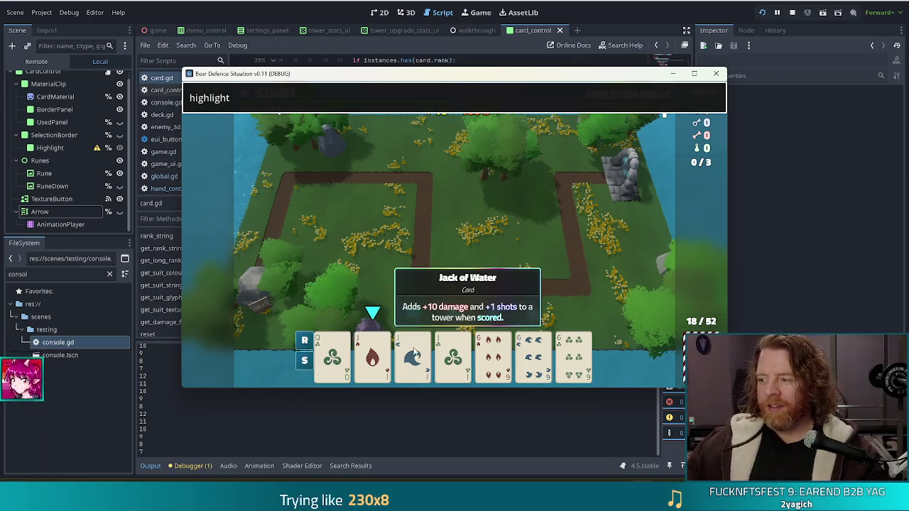
Step: Discard the rightmost 6 and further cards down to 14/52, then begin typing 'highlight'
left_click(574, 356)
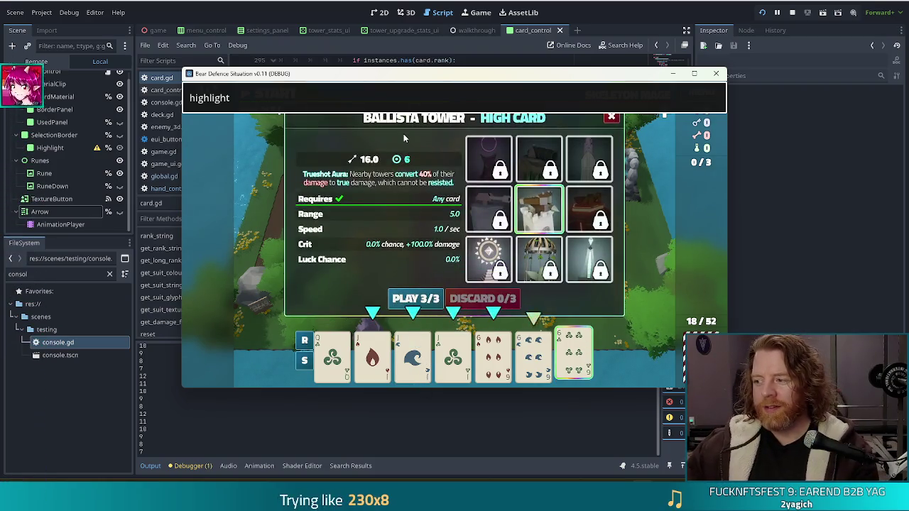
double_click(290, 94)
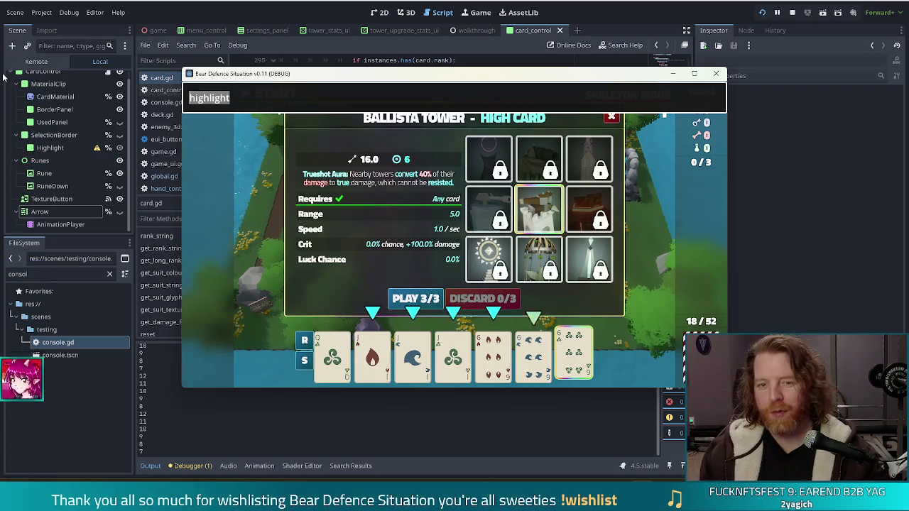
type("discard")
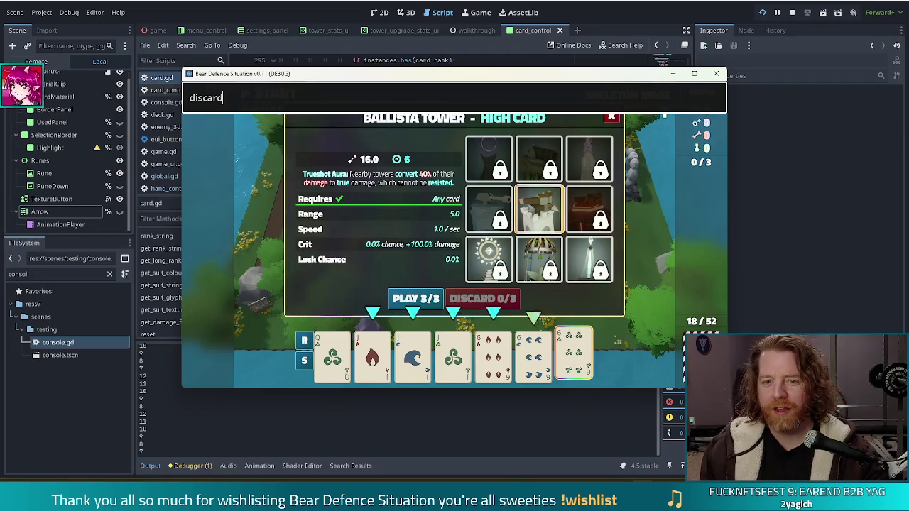
key("Return")
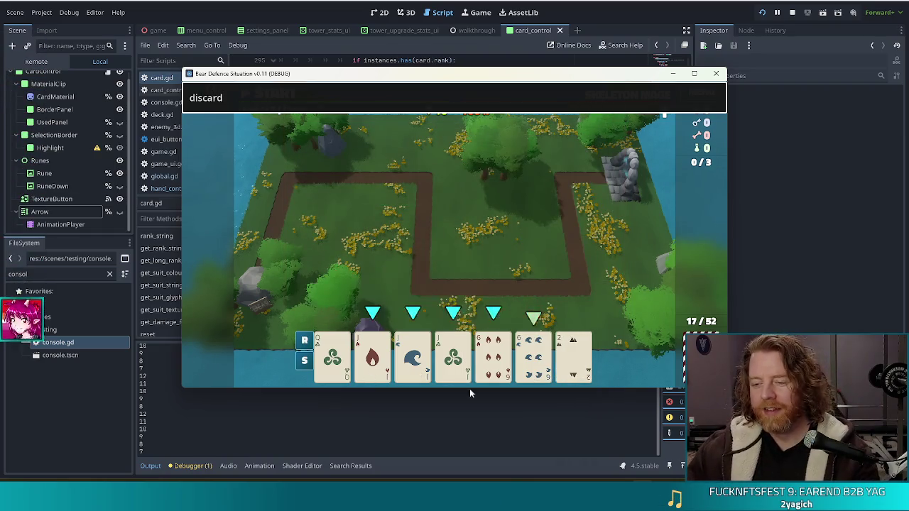
key("Return")
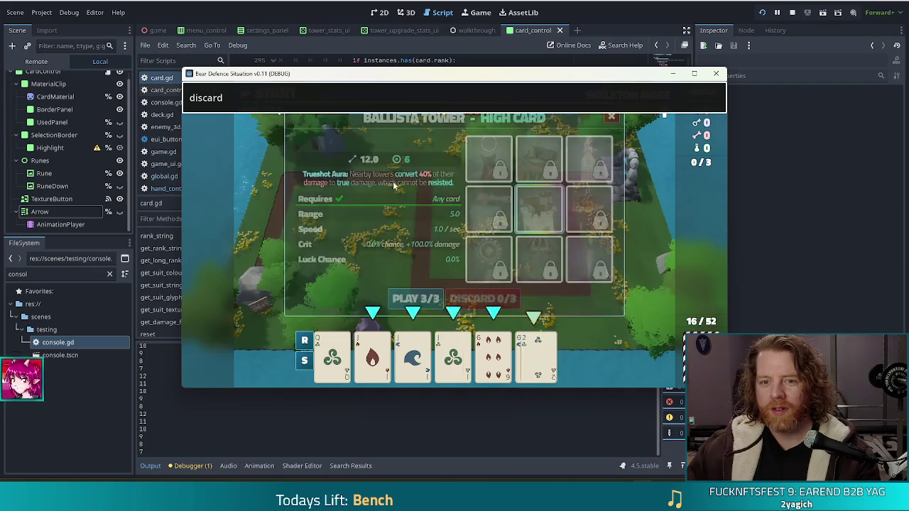
key("Return")
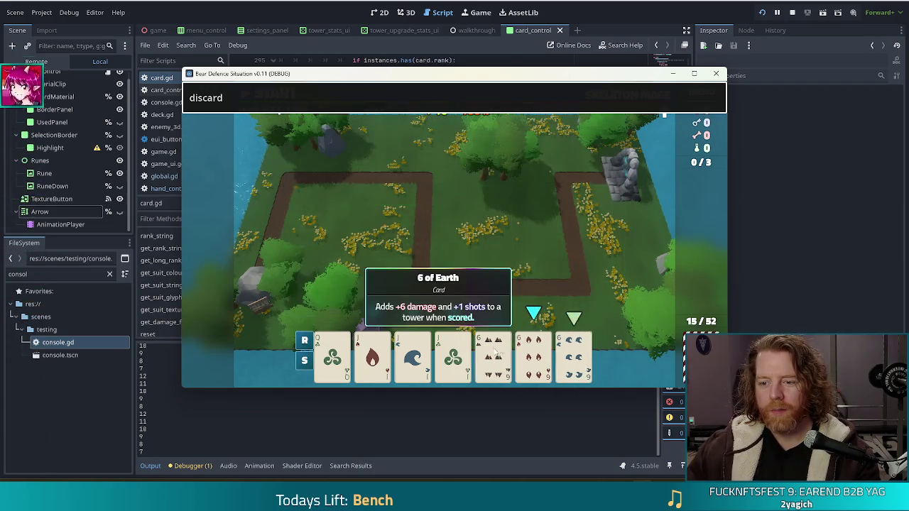
key("Return")
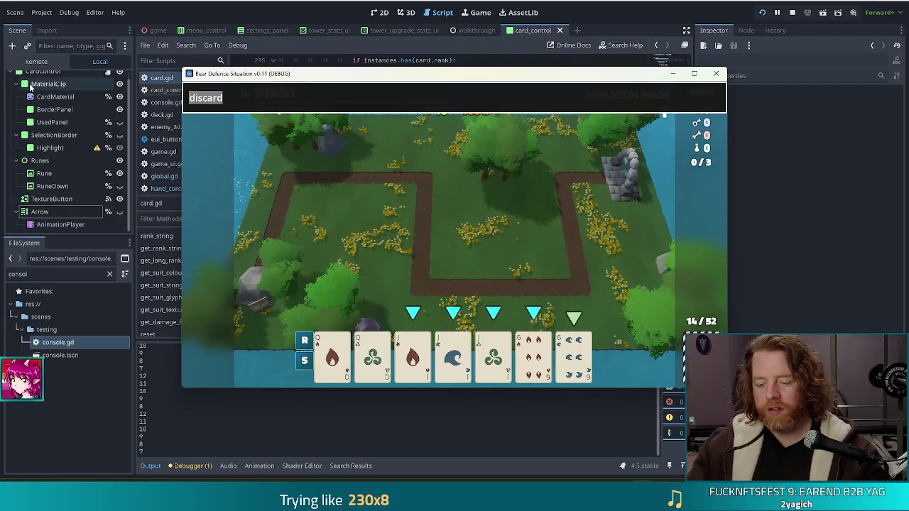
type("highlight")
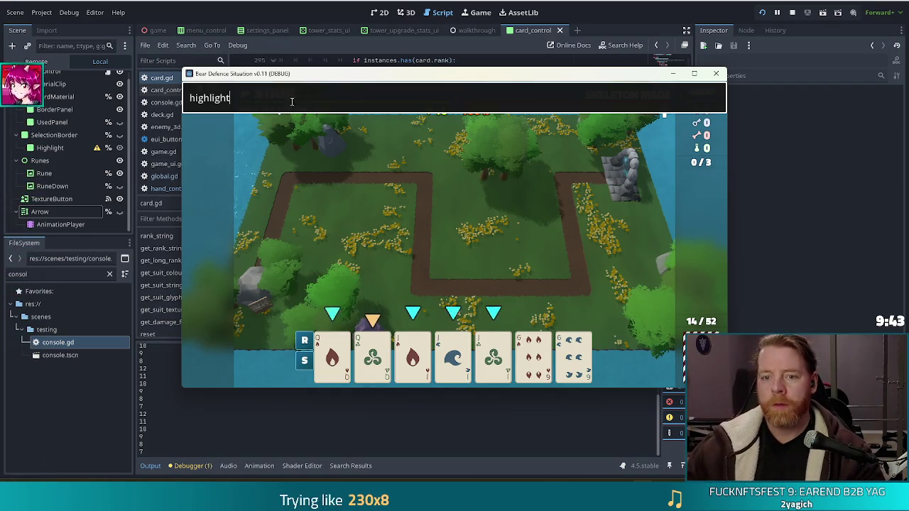
Step: Discard the Jack of Wind through the console, leaving 13/52, then type 'highli'
mouse_move(485, 380)
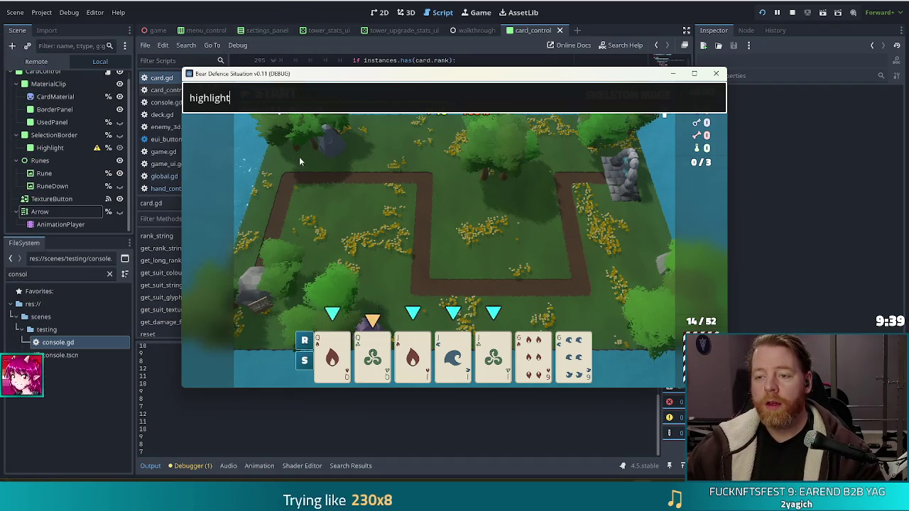
double_click(278, 99)
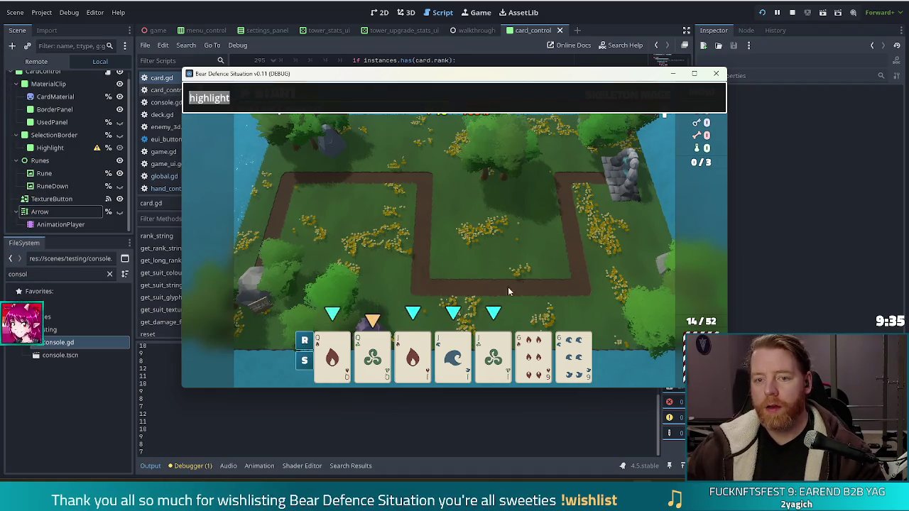
left_click(493, 355)
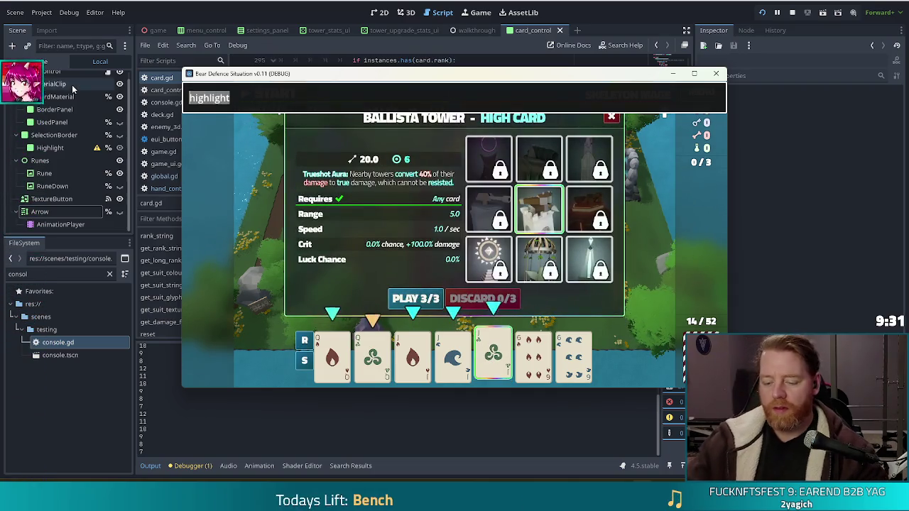
type("discard")
key("Return")
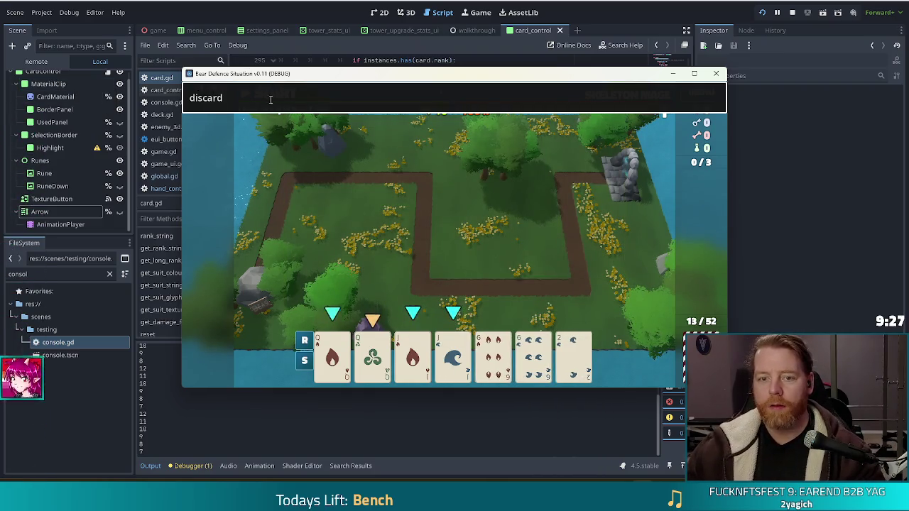
type("hi")
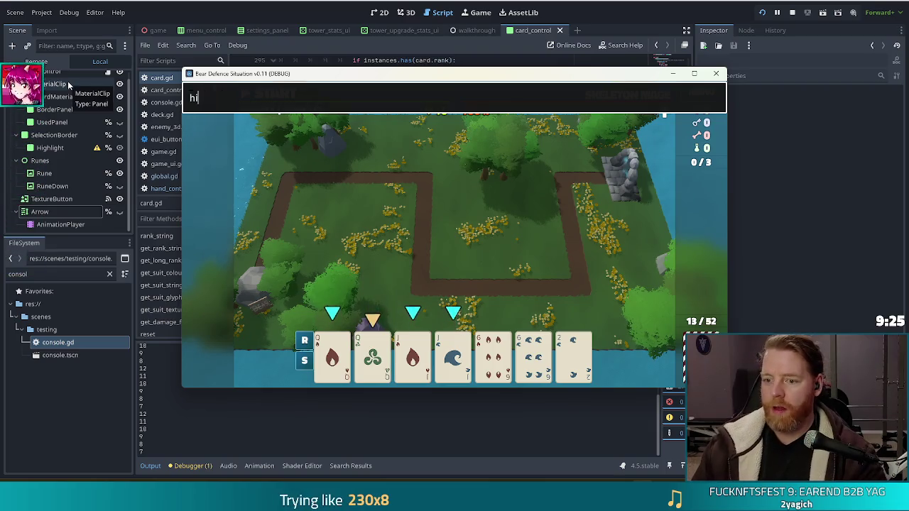
type("ghlight")
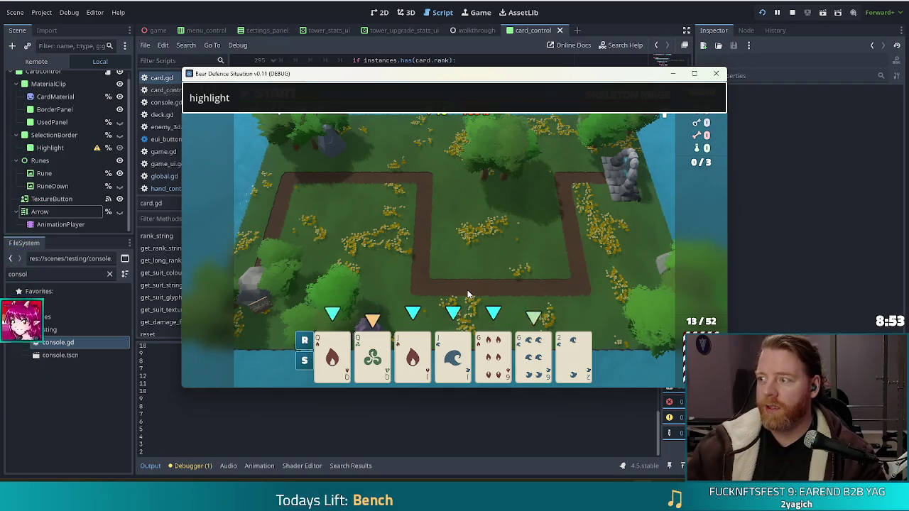
Step: Stop the running game and scroll card.gd to the TWO_PAIR loop in get_relevant_cards
left_click(792, 13)
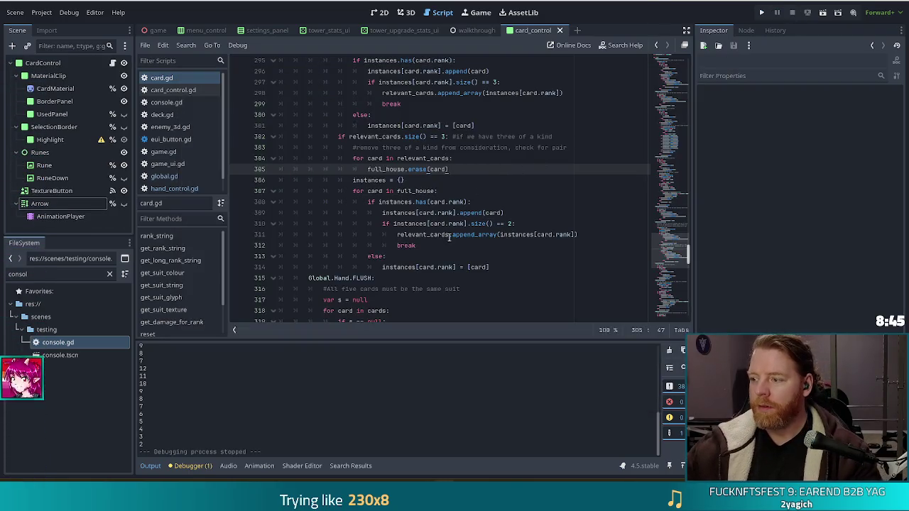
scroll(463, 191, "down", 4)
scroll(469, 188, "down", 1)
left_click(430, 193)
scroll(567, 210, "down", 5)
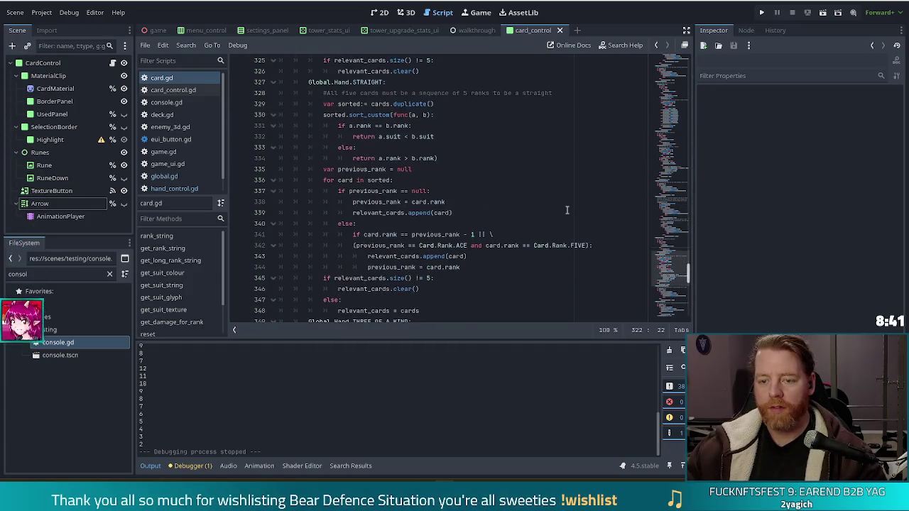
scroll(567, 210, "down", 5)
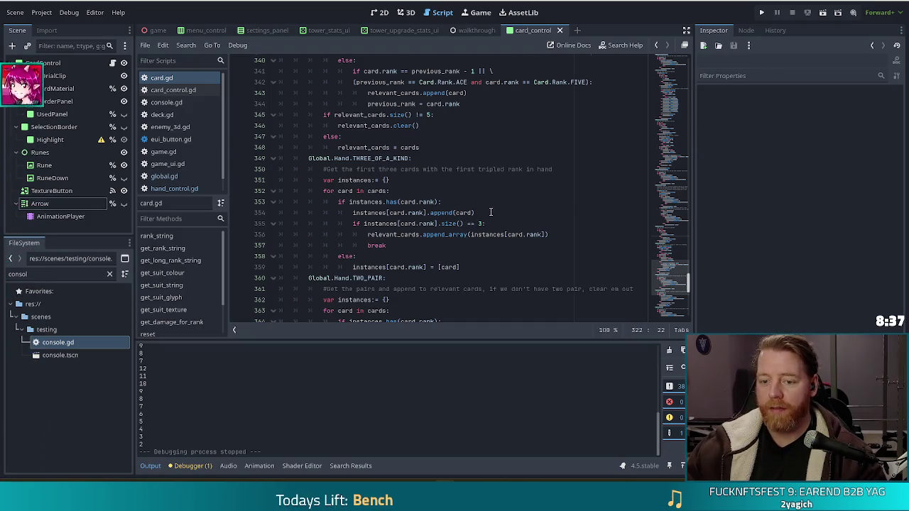
scroll(490, 212, "down", 3)
left_click(395, 212)
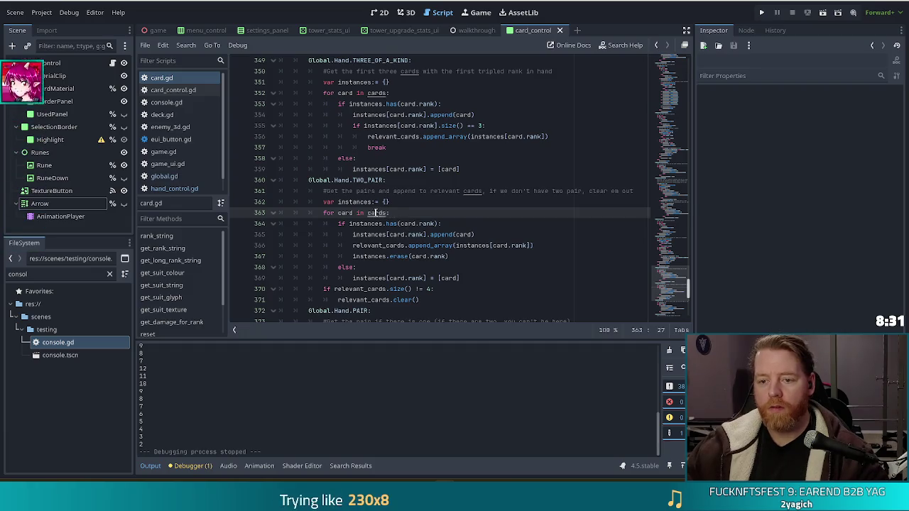
left_click(375, 213, "ctrl")
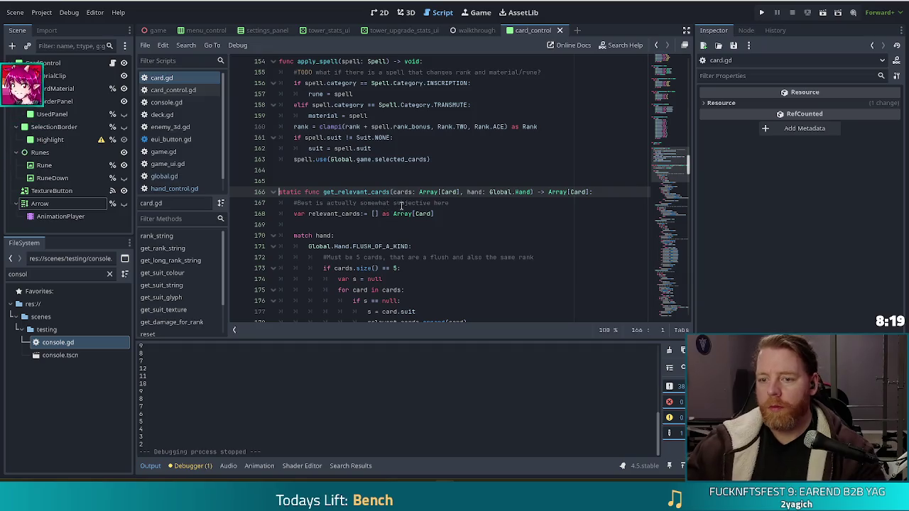
Step: Scroll to the FULL_HOUSE branch and select its cards.size() check and duplicate line
scroll(404, 191, "down", 3)
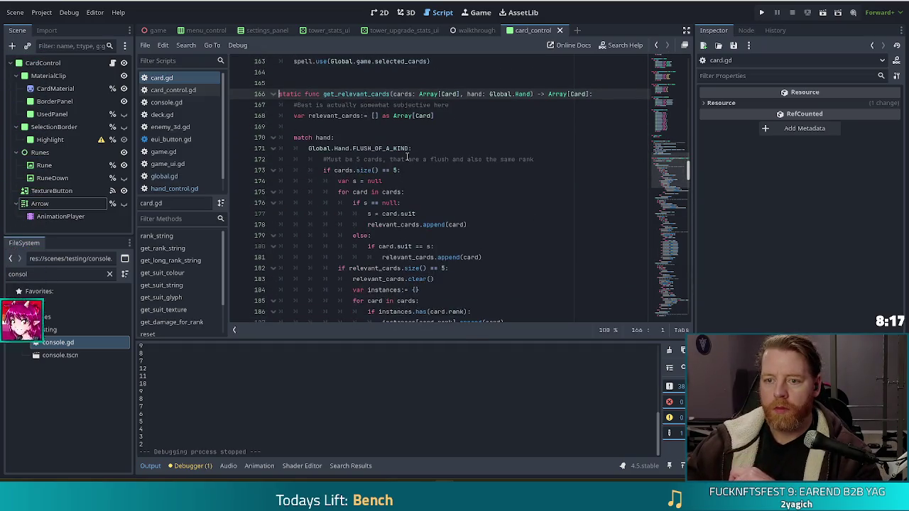
scroll(396, 179, "up", 3)
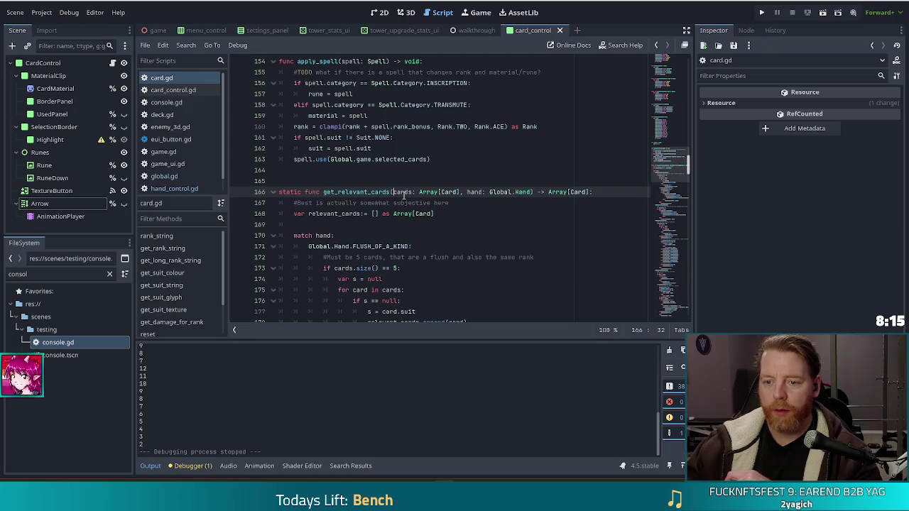
scroll(403, 195, "down", 10)
scroll(448, 191, "down", 11)
scroll(458, 183, "down", 8)
scroll(461, 184, "down", 4)
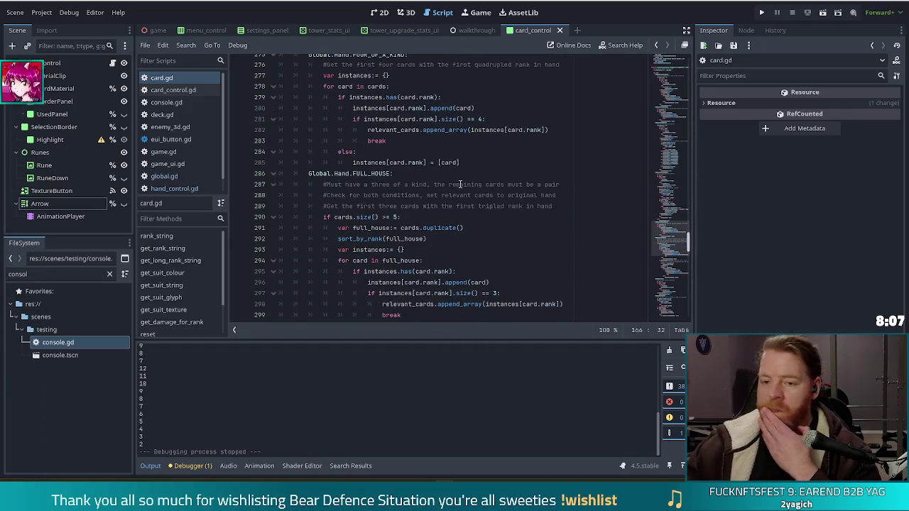
left_click(377, 195)
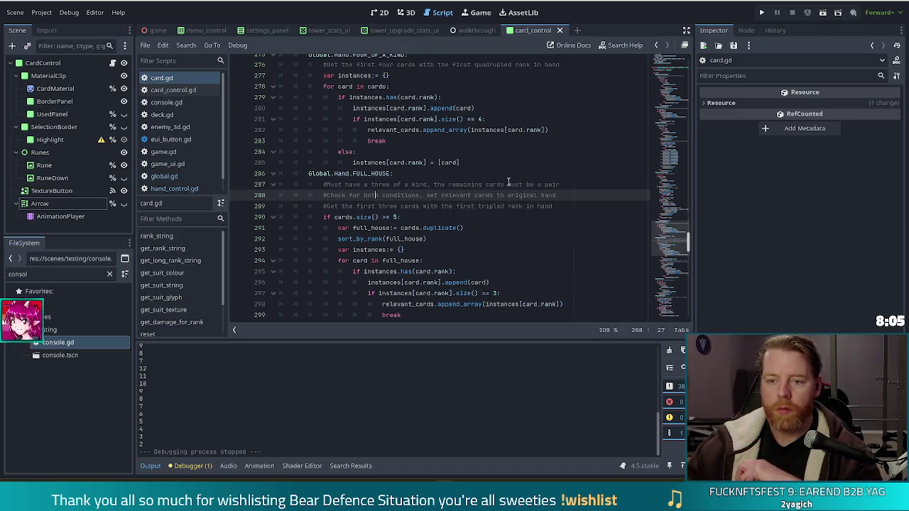
scroll(509, 182, "down", 2)
left_click_drag(483, 163, 483, 157)
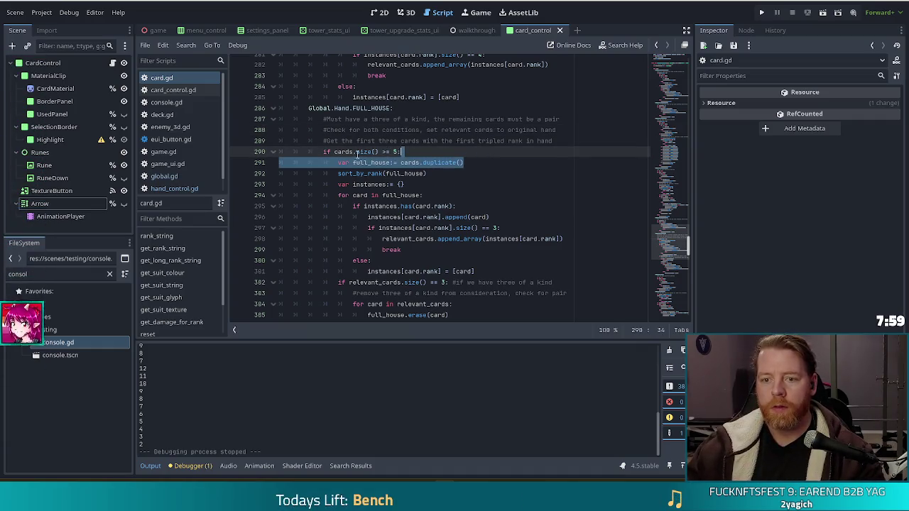
Step: Paste the copied count check and duplicate line under the TWO_PAIR comment
left_click(574, 141, "shift")
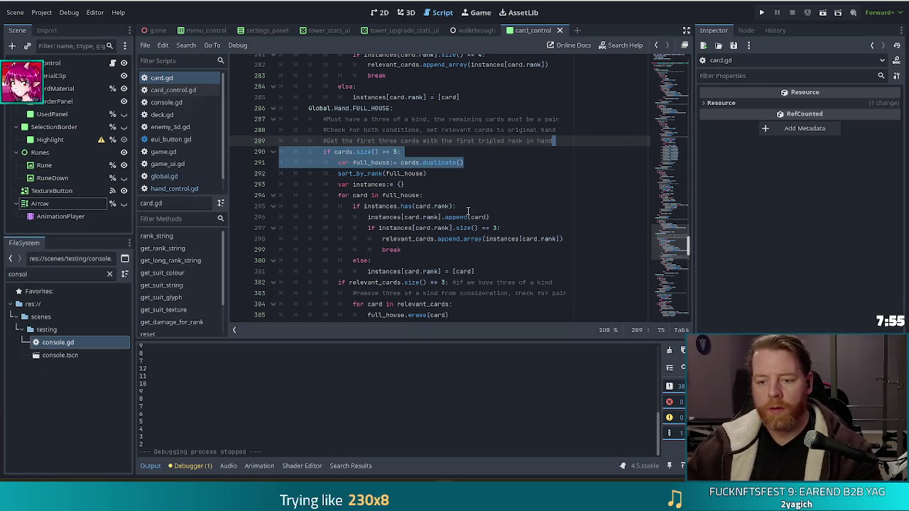
scroll(468, 212, "down", 3)
scroll(462, 213, "down", 5)
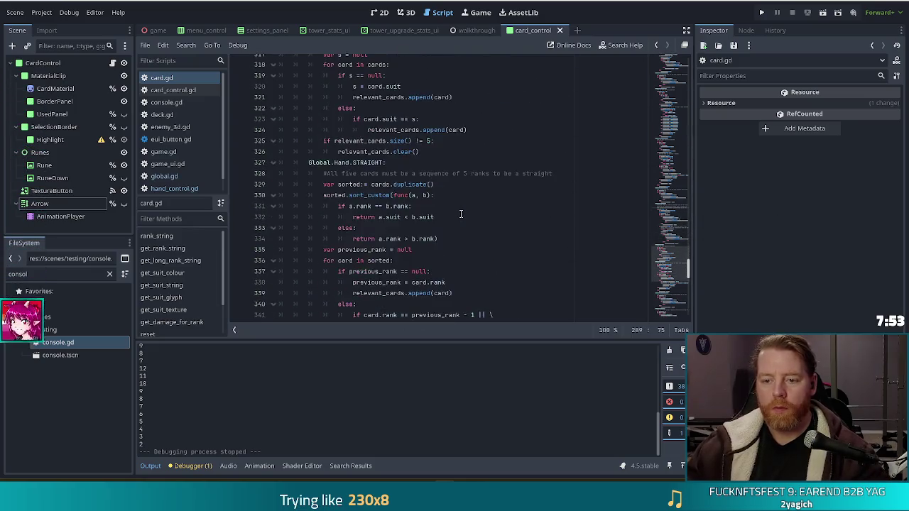
scroll(461, 214, "down", 5)
scroll(460, 208, "down", 1)
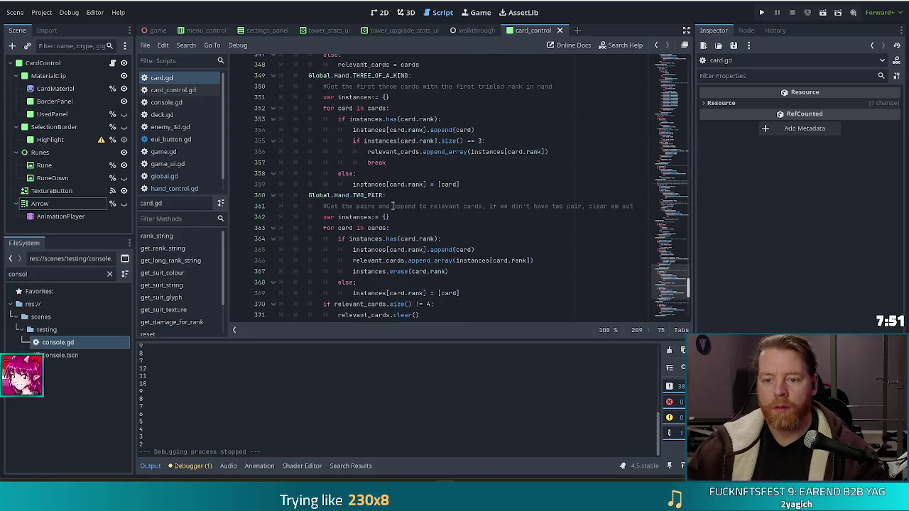
left_click(639, 206)
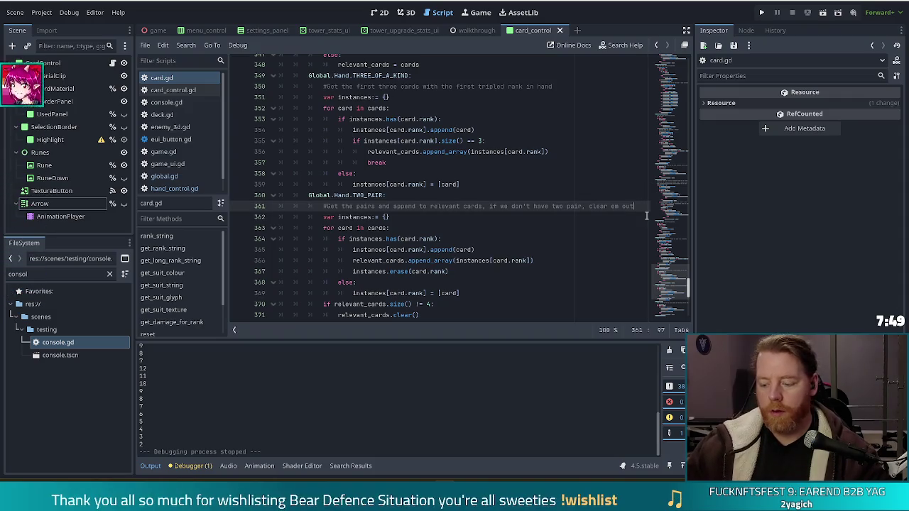
type("if cards.size() >= 5: \t\t\t\tvar full_house:= cards.duplicate()")
left_click(639, 206)
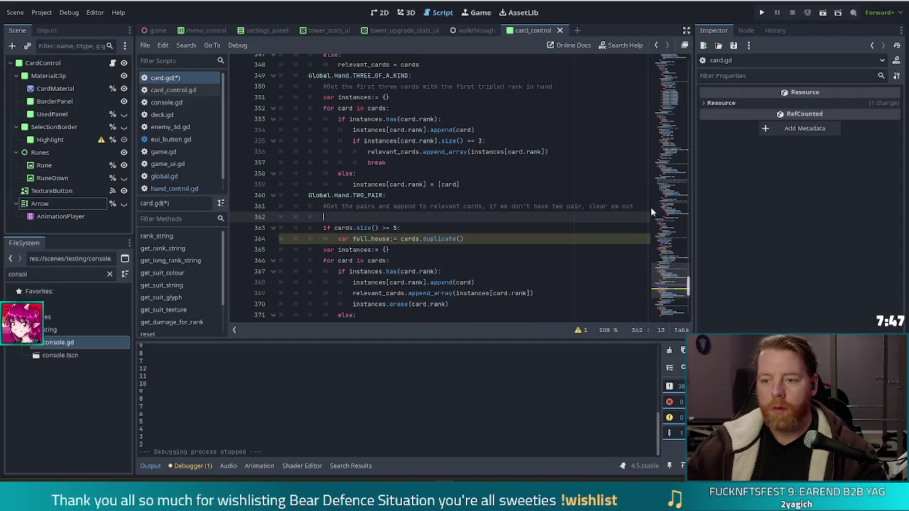
key("Delete")
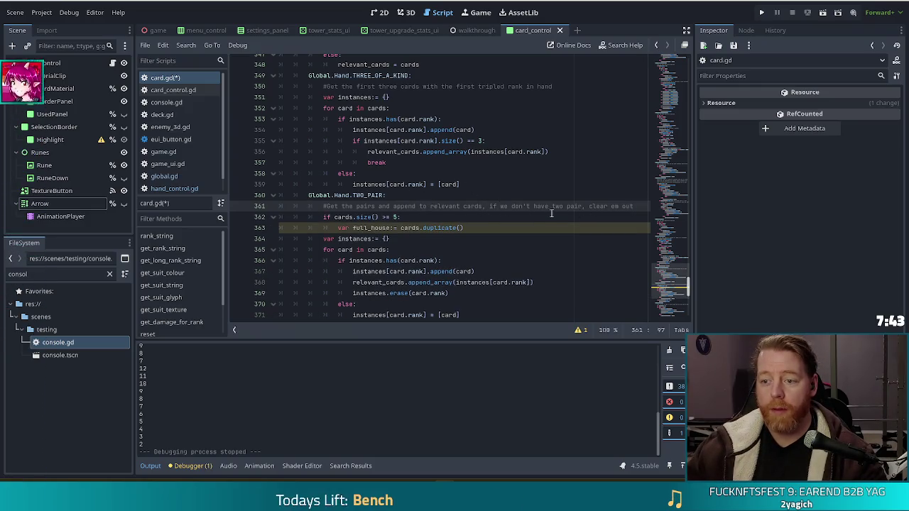
Step: Change the check to 4 cards, name the copy two_pair, and indent the loop beneath it
left_click(365, 217)
key("Right")
type("4")
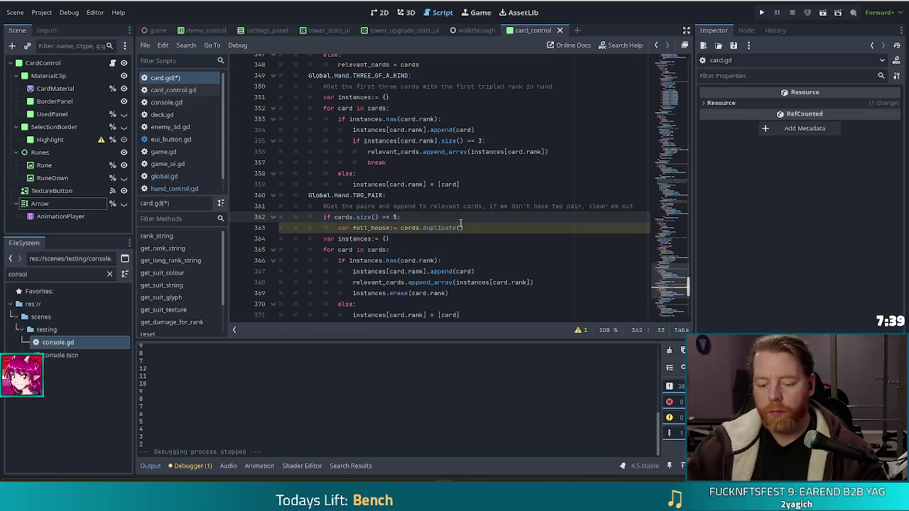
double_click(369, 227)
type("two_pair")
left_click(410, 217)
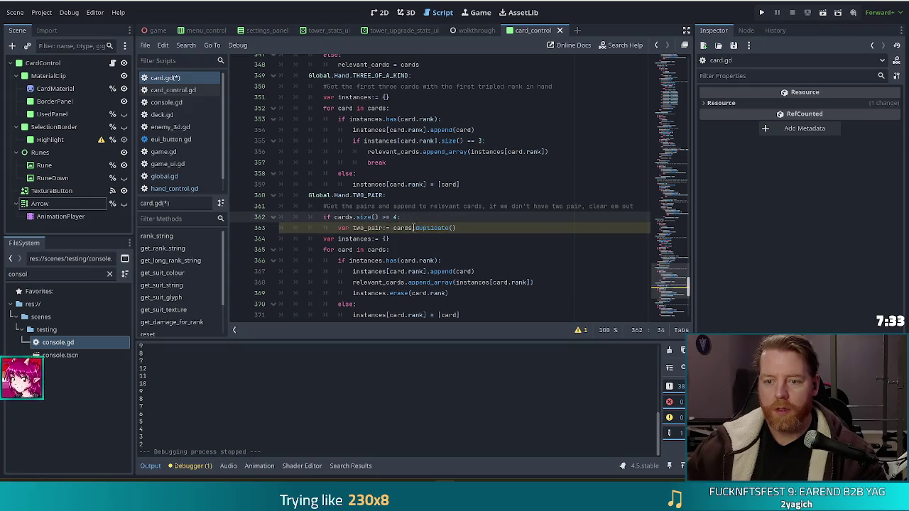
left_click(393, 227)
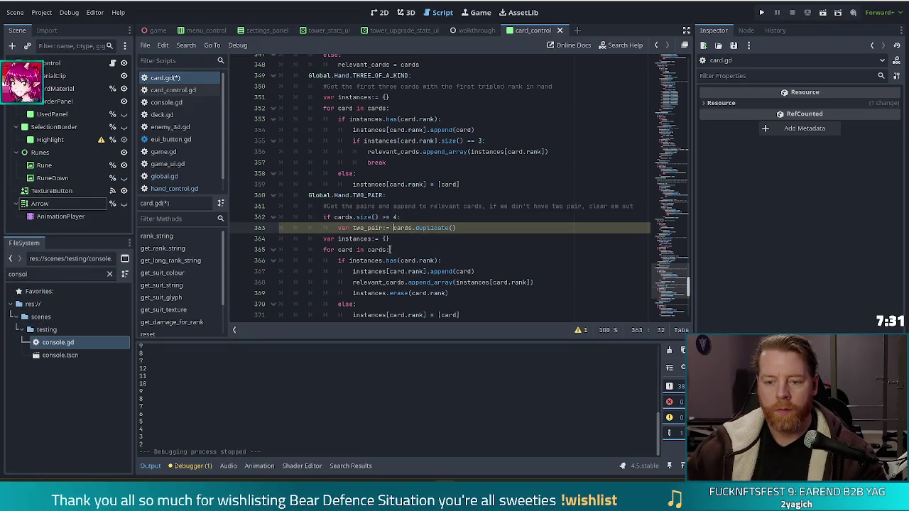
scroll(390, 250, "down", 4)
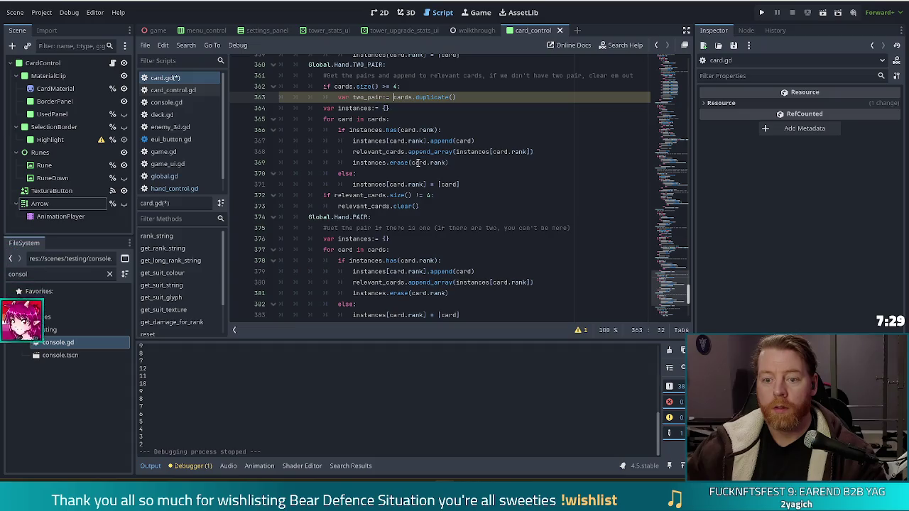
left_click_drag(338, 108, 371, 205)
key("Tab")
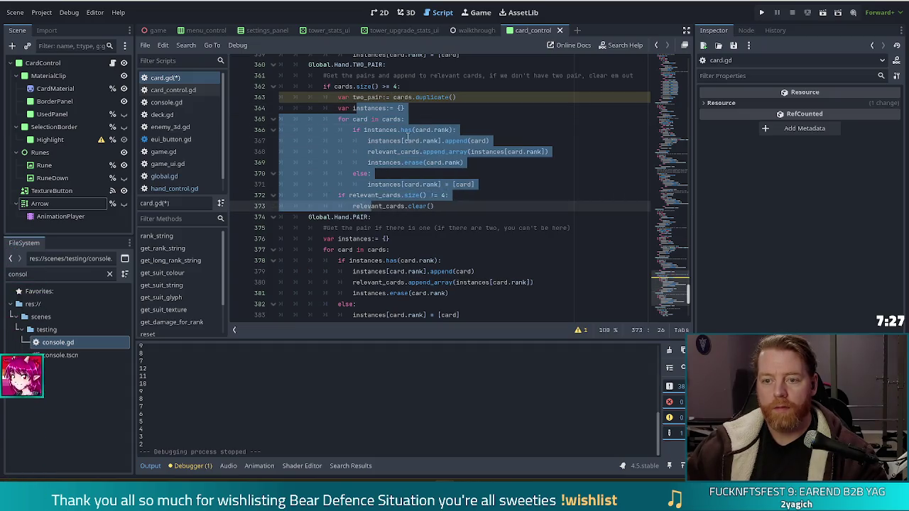
left_click(383, 119)
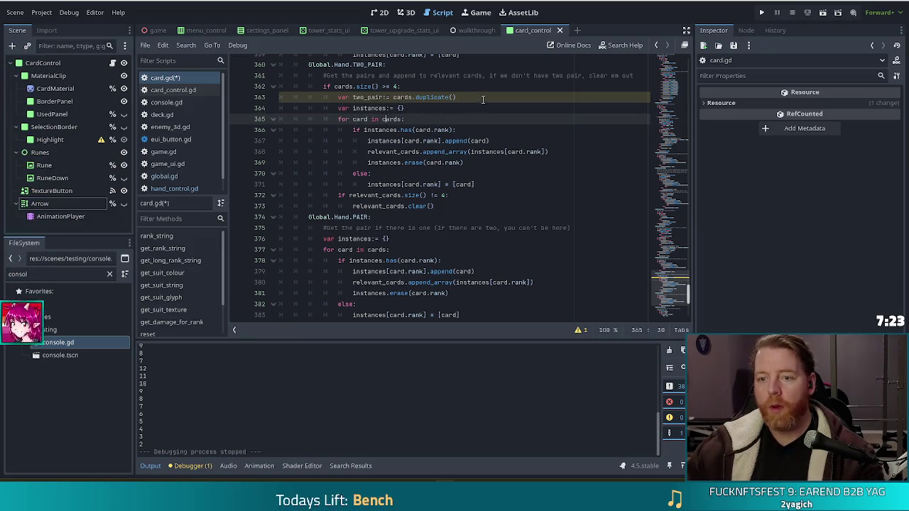
Step: Add sort_by_rank(two_pair) on a new line below the two_pair duplicate
left_click(480, 99)
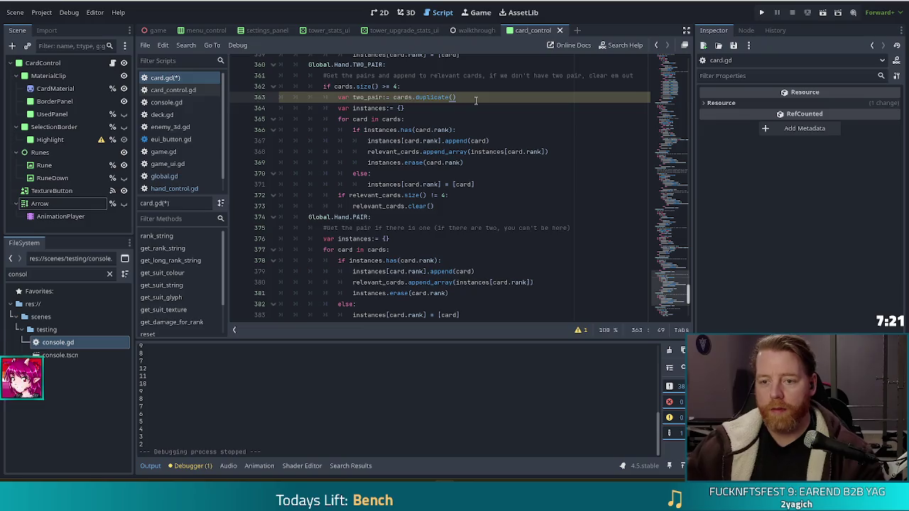
key("Return")
type("sort")
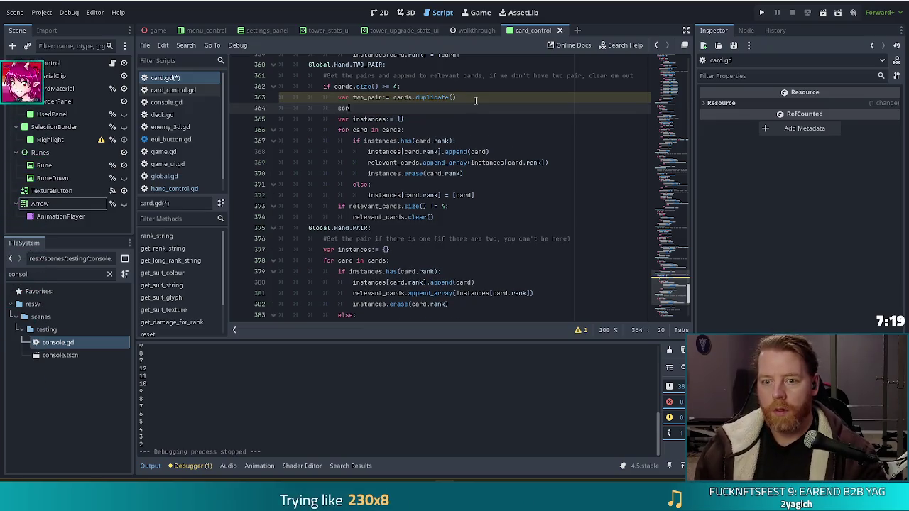
key("Return")
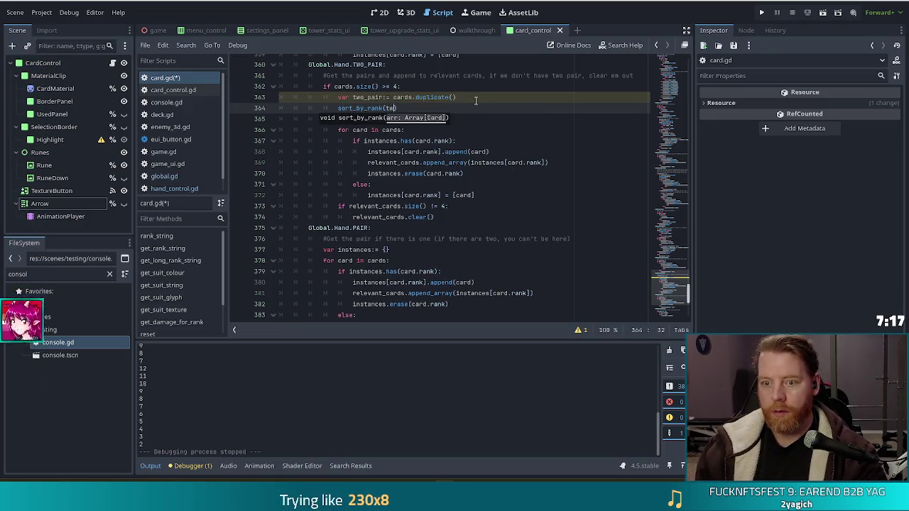
type("o")
key("Return")
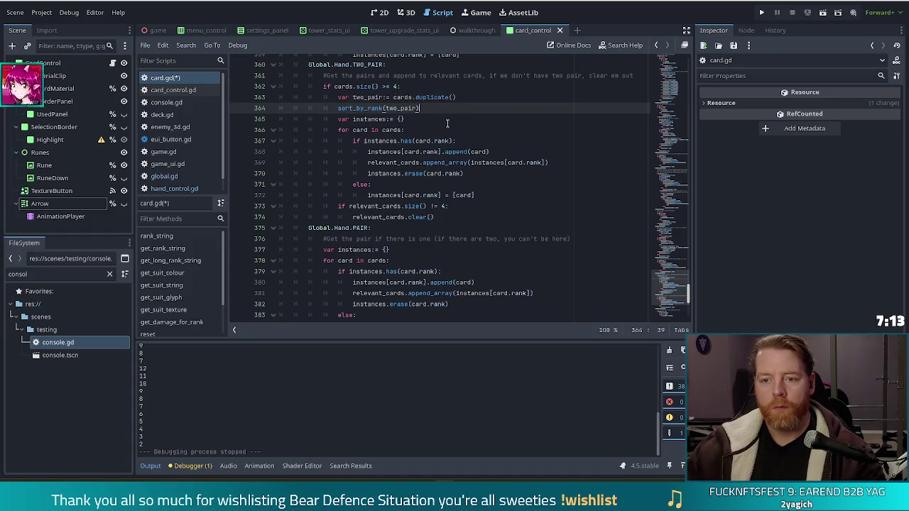
key("Down")
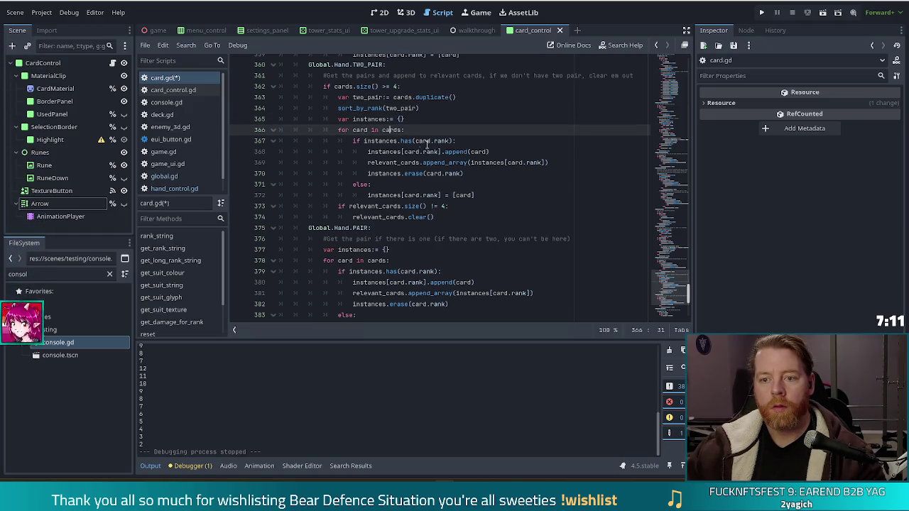
left_click(430, 141)
left_click(372, 163)
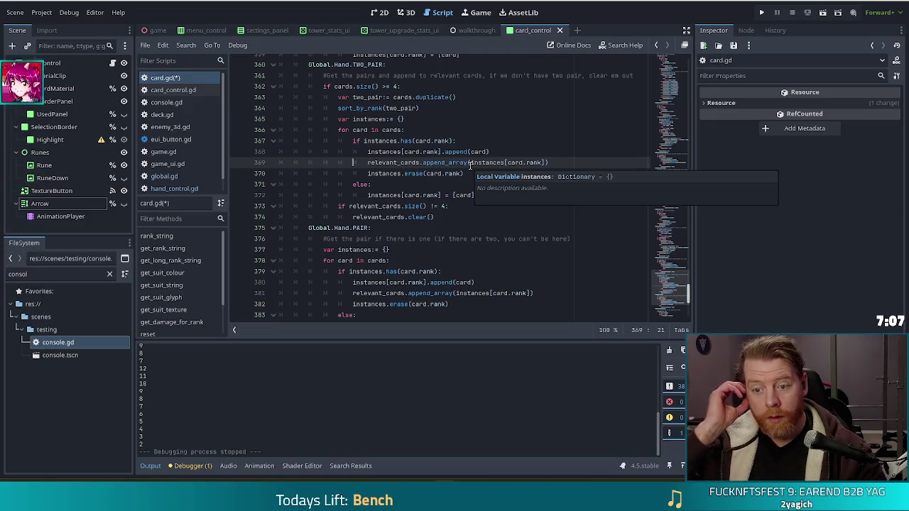
left_click(428, 151)
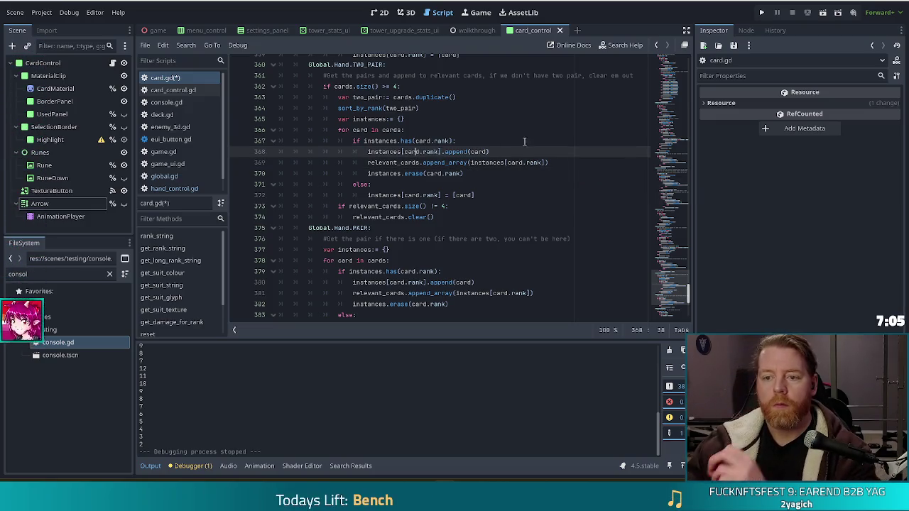
left_click(413, 140)
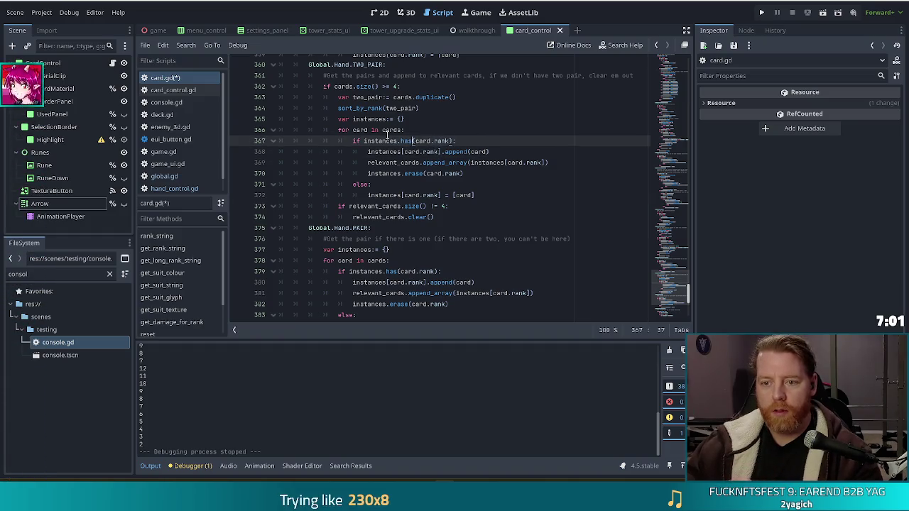
left_click(457, 142)
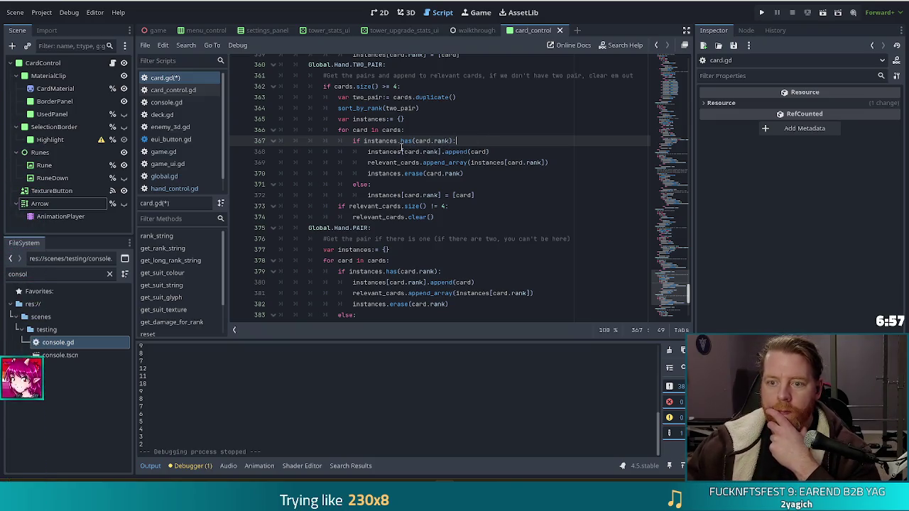
left_click(485, 151)
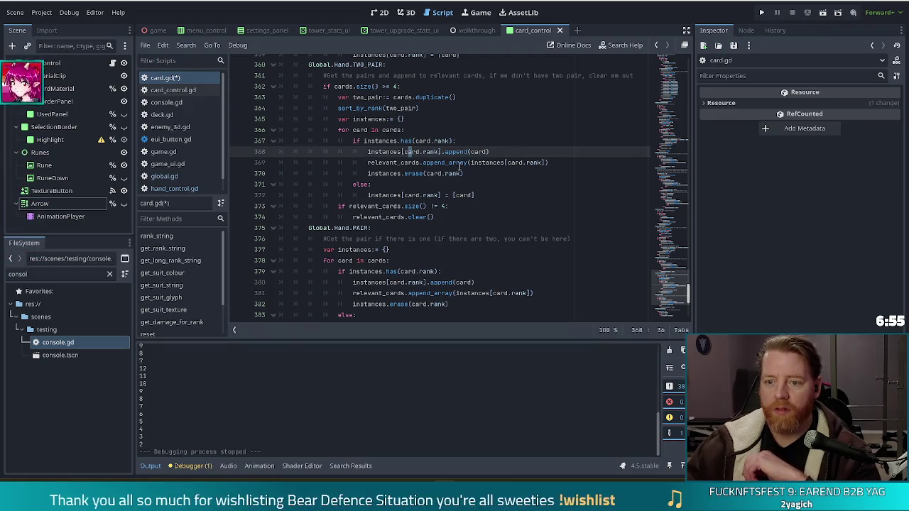
left_click(451, 162)
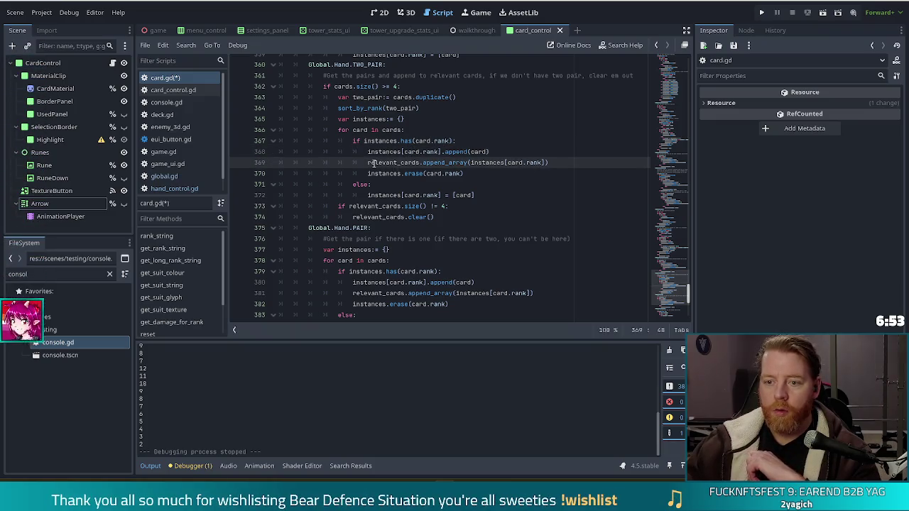
mouse_move(374, 162)
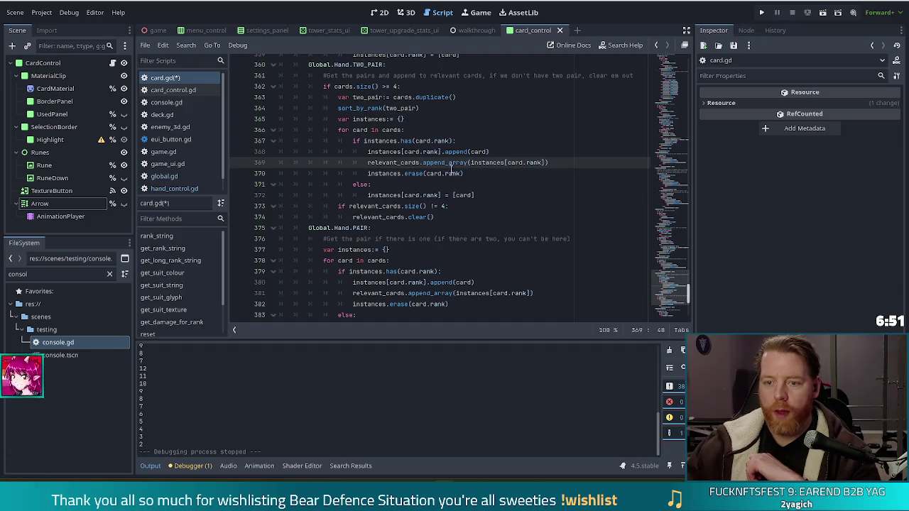
left_click_drag(479, 163, 548, 162)
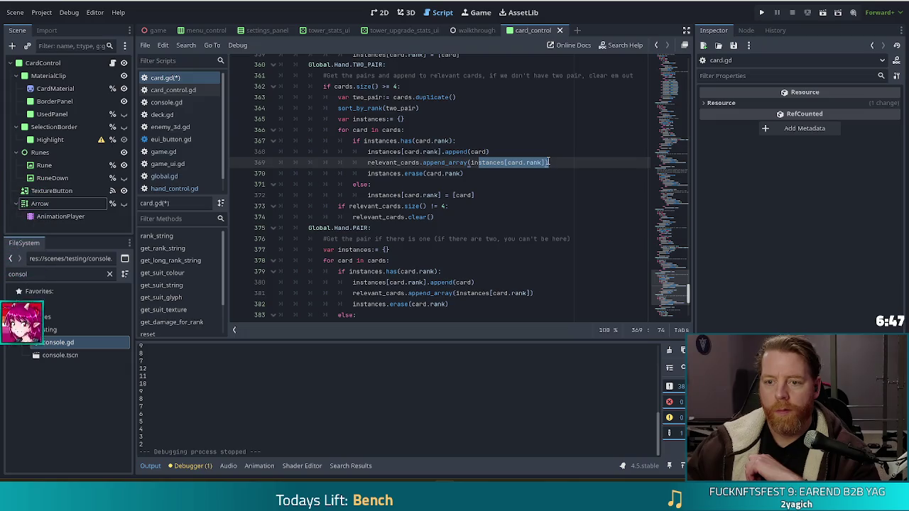
left_click(454, 141)
left_click(438, 163)
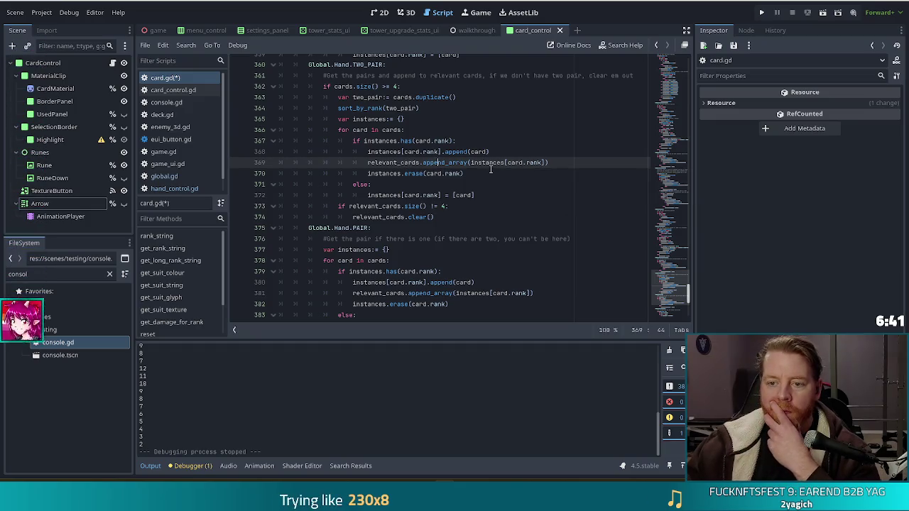
left_click(390, 185)
left_click_drag(395, 196, 416, 207)
left_click(448, 207)
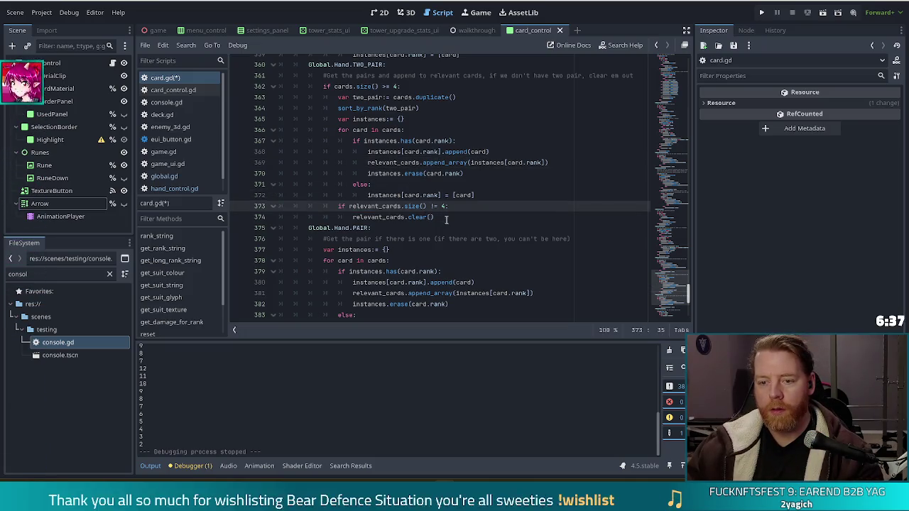
left_click_drag(360, 206, 412, 206)
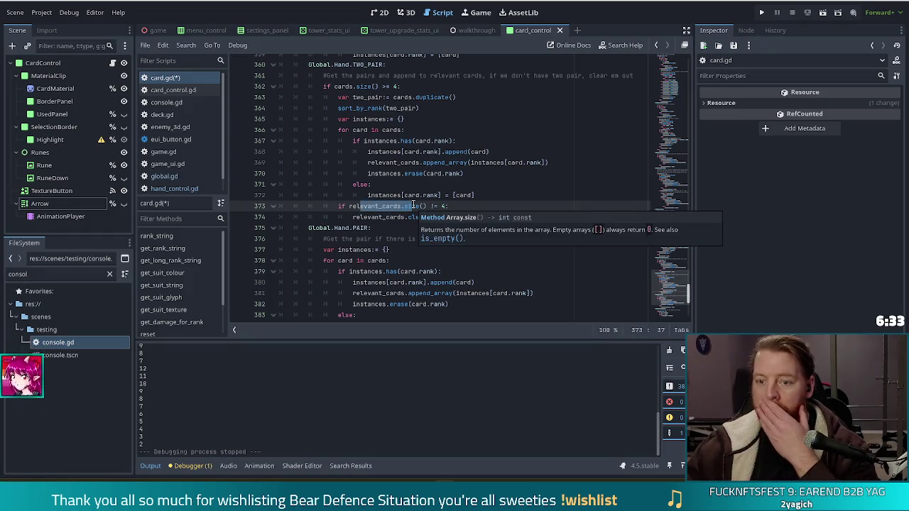
left_click(476, 216)
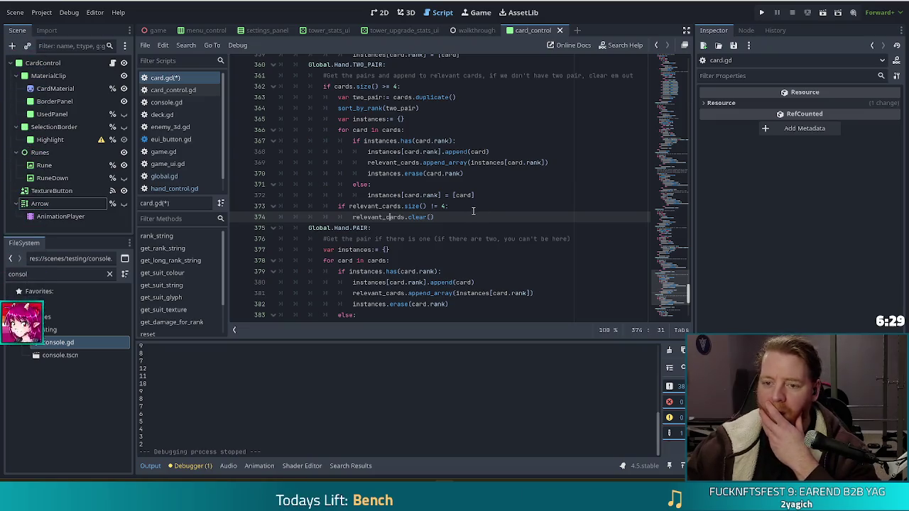
left_click(419, 195)
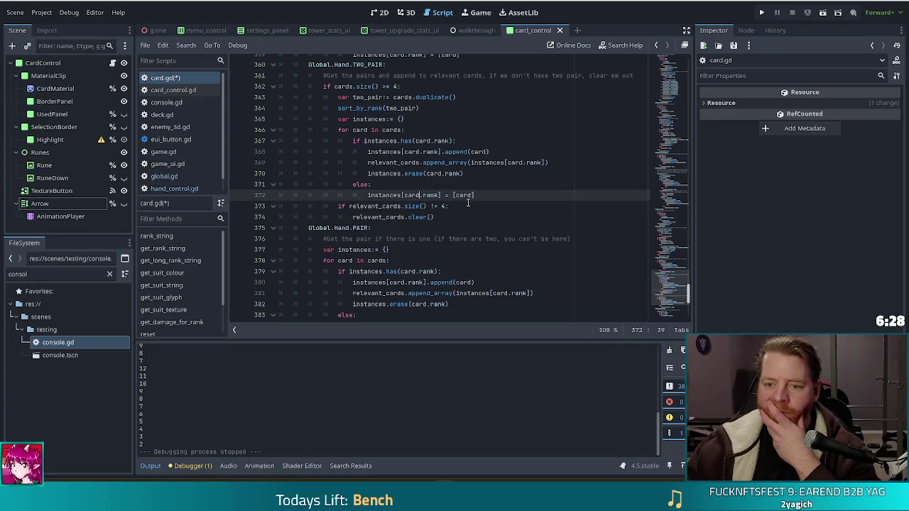
left_click(430, 206)
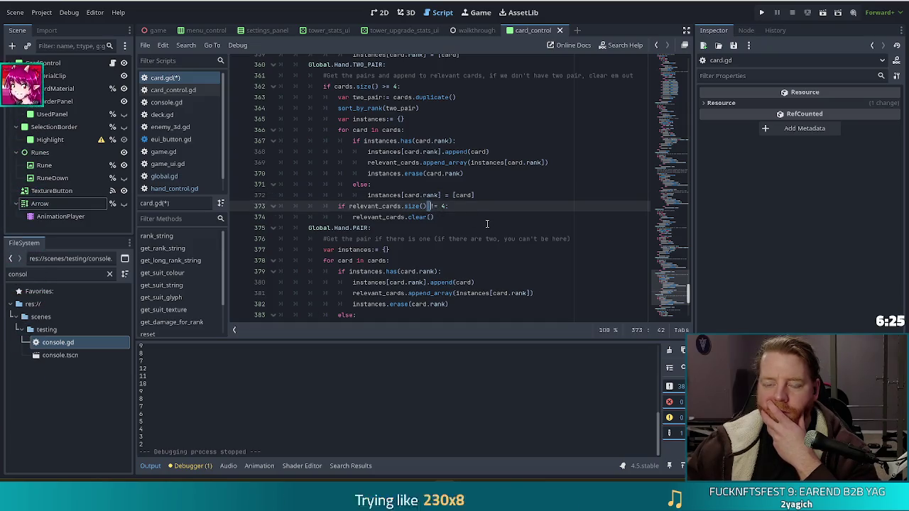
left_click_drag(368, 132, 404, 195)
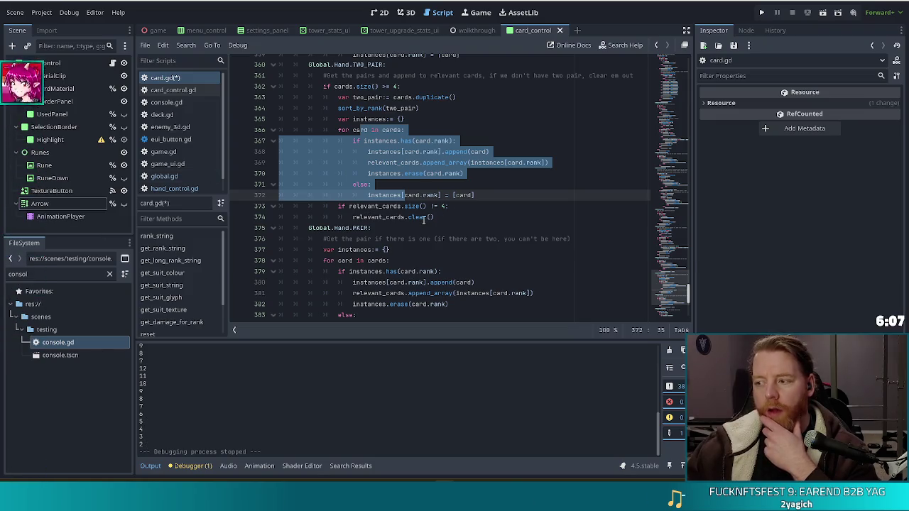
left_click(373, 97)
left_click(390, 129)
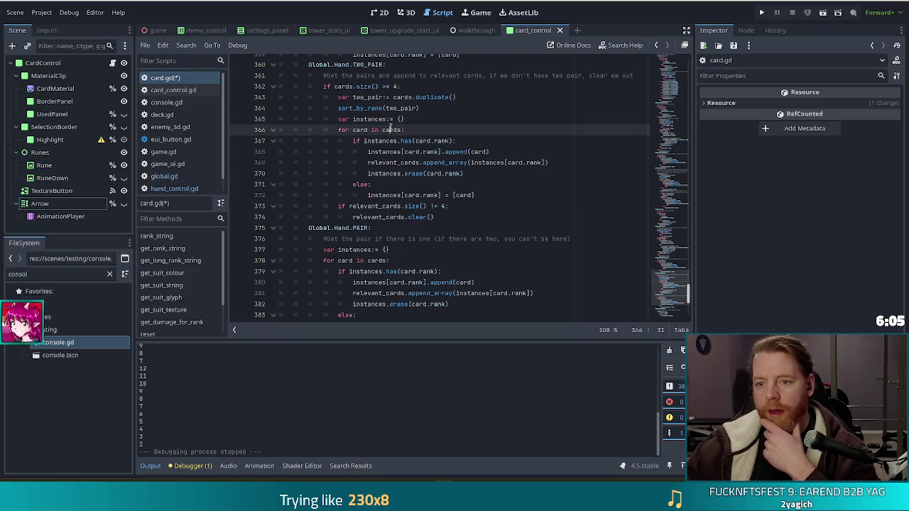
left_click_drag(390, 130, 433, 184)
left_click(434, 184)
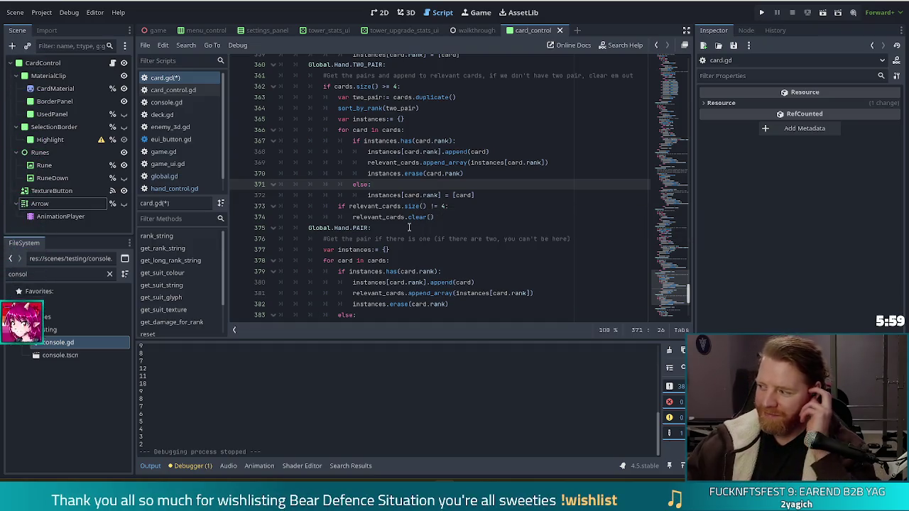
left_click(438, 206)
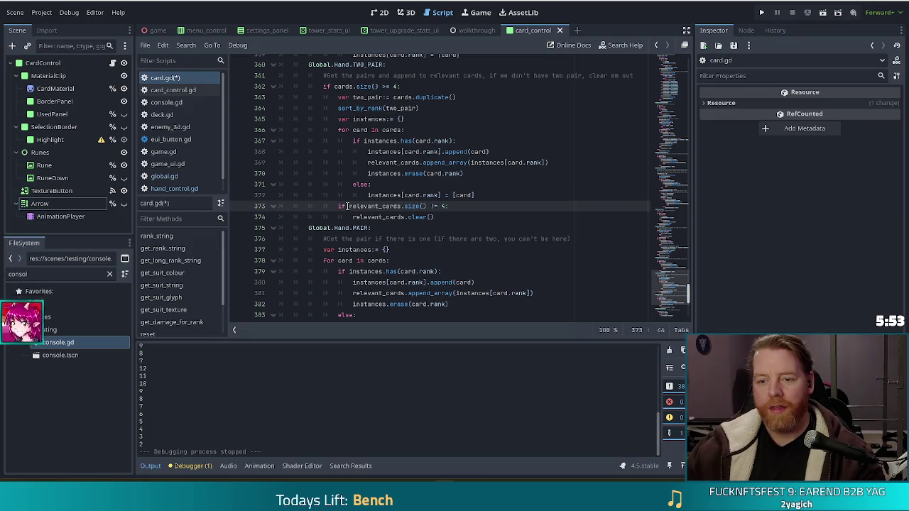
left_click_drag(339, 206, 447, 217)
Step: Indent the relevant_cards size check into the loop and change != to ==
key("Tab")
left_click(396, 206)
left_click(448, 206)
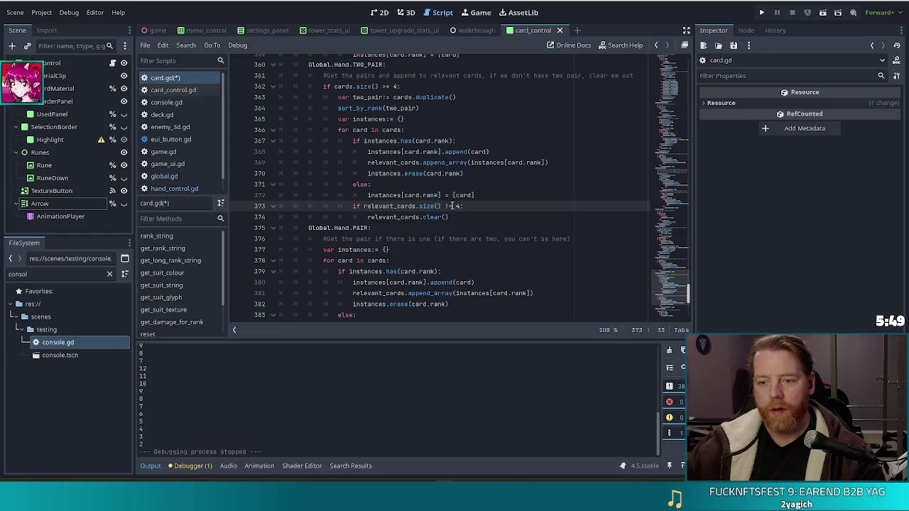
key("BackSpace")
type("=")
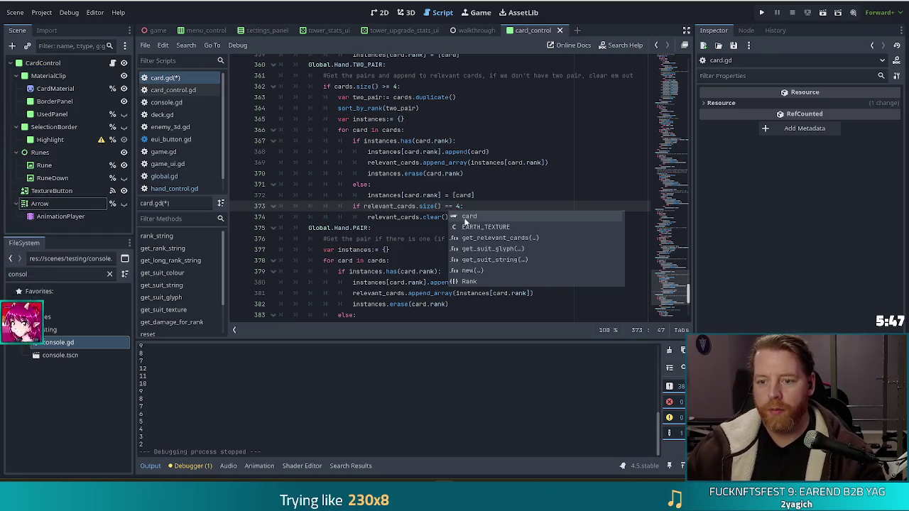
key("Escape")
Step: Replace relevant_cards.clear() with break and start an outer-level 'if rel' line below
mouse_move(449, 218)
left_mouse_down()
mouse_move(353, 215)
mouse_move(364, 215)
left_mouse_up()
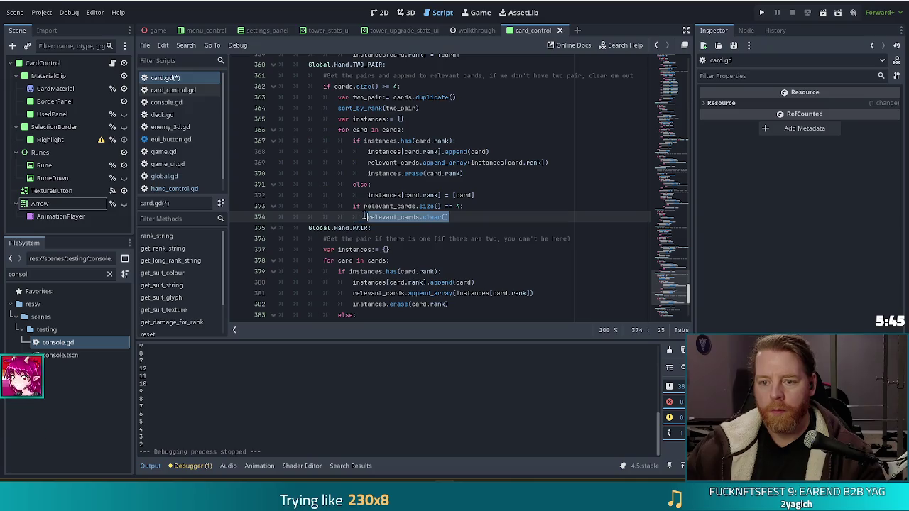
type("break")
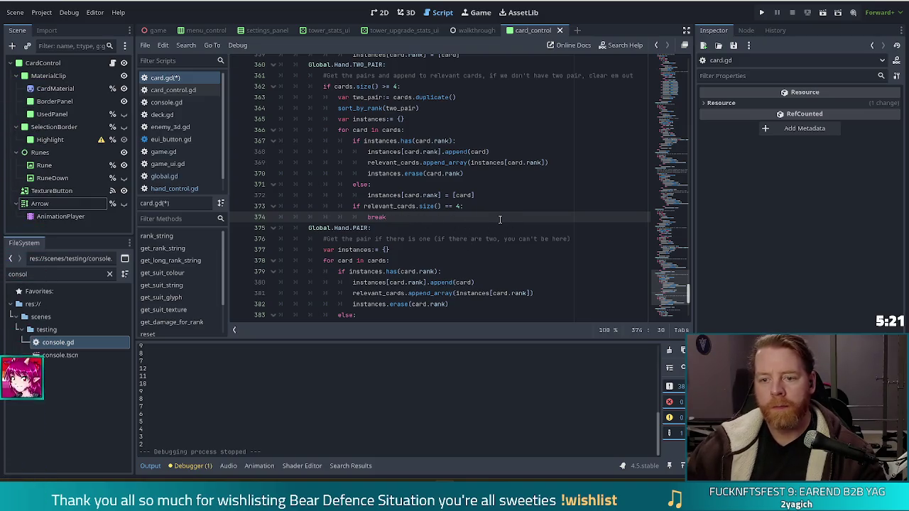
key("Return")
key("BackSpace")
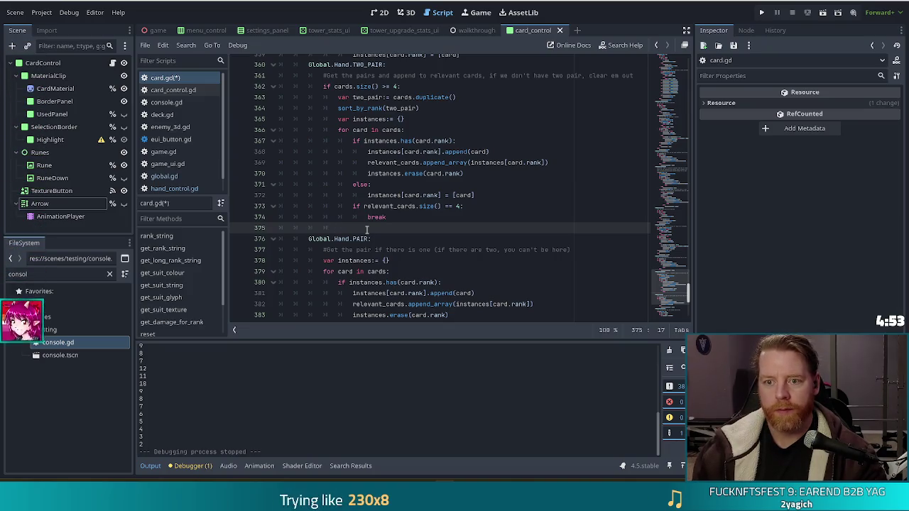
type("if r")
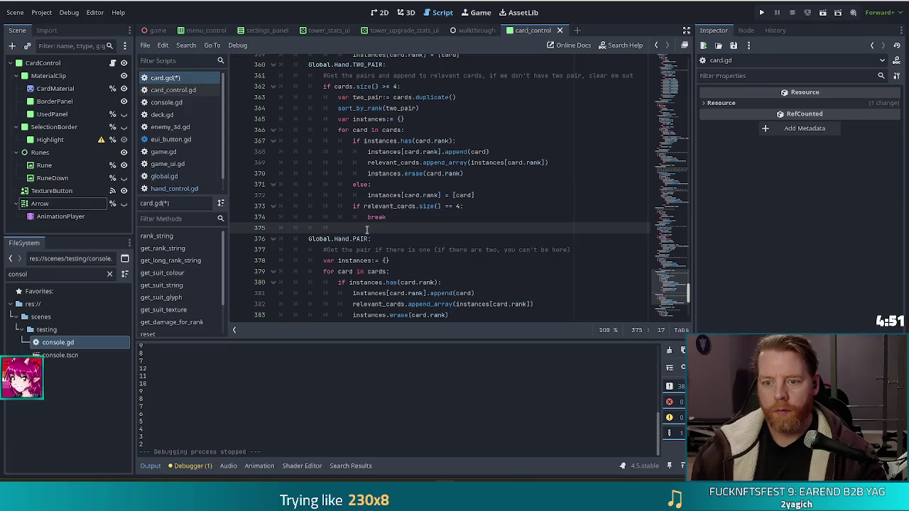
type("ele")
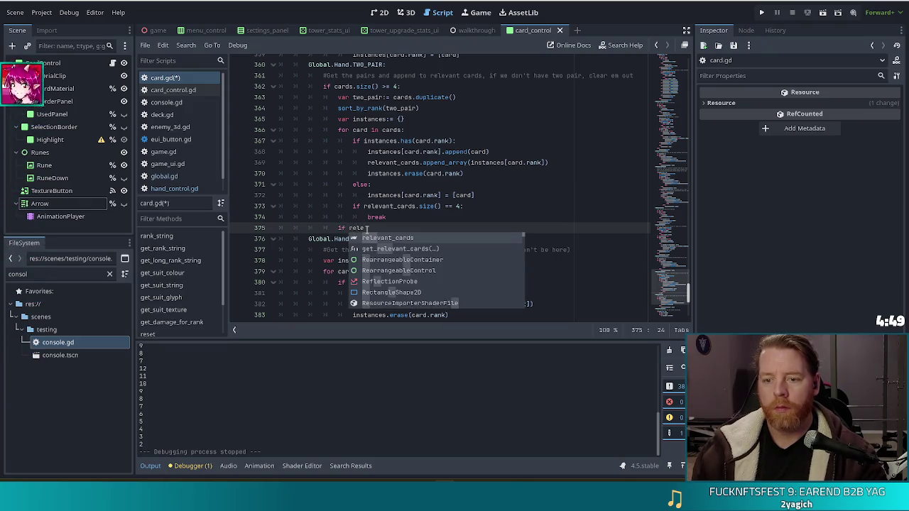
Step: Complete line 375 as a size != 4 check with relevant_cards.clear() in its body
key("Return")
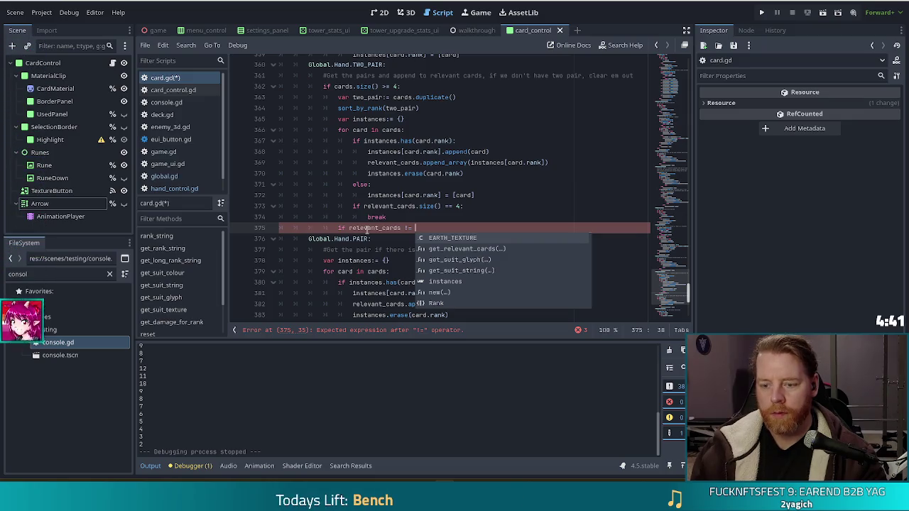
type("4:")
key("Return")
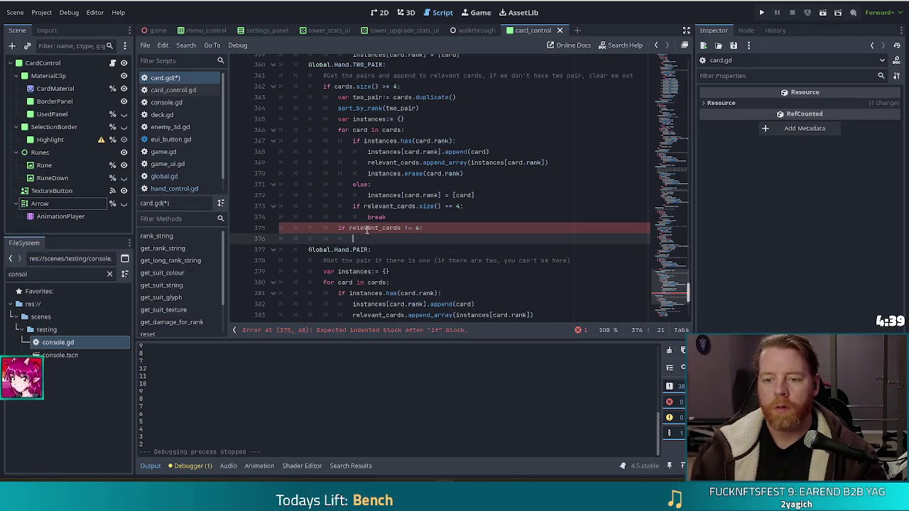
type("rele")
key("Return")
key("Return")
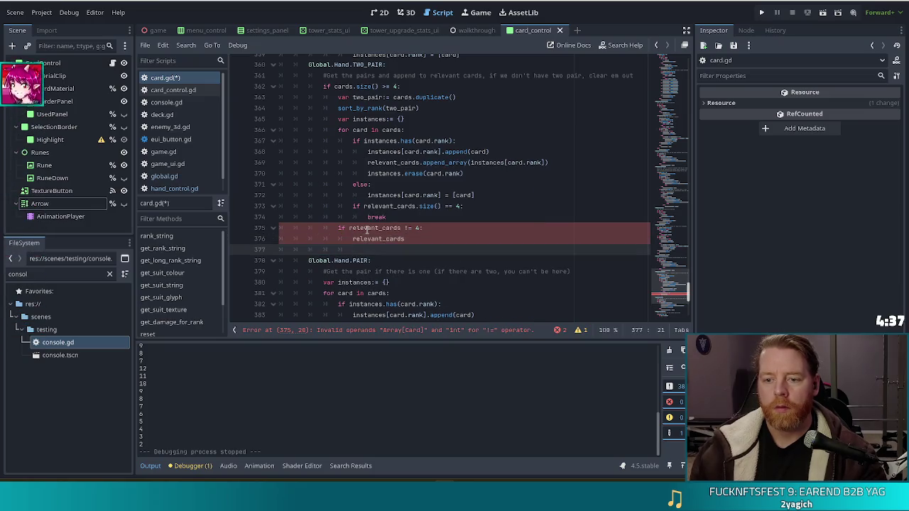
key("BackSpace")
type(".")
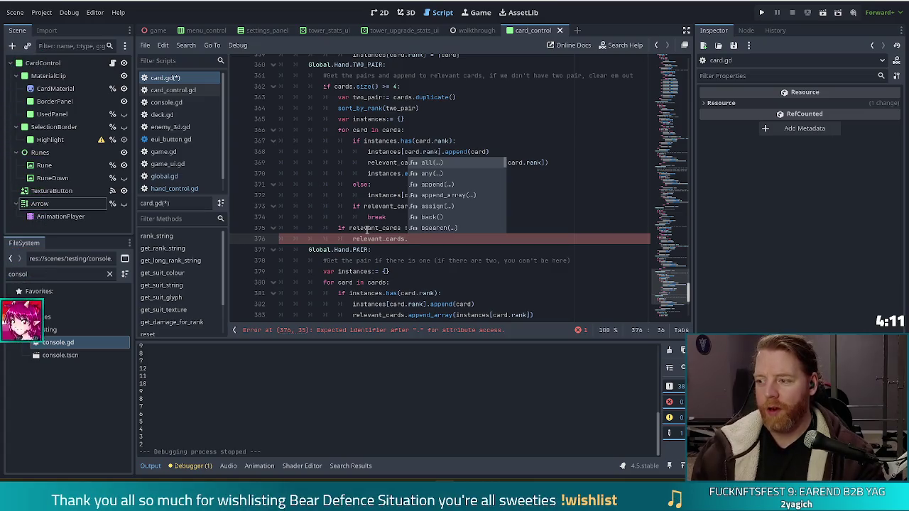
type("clear()")
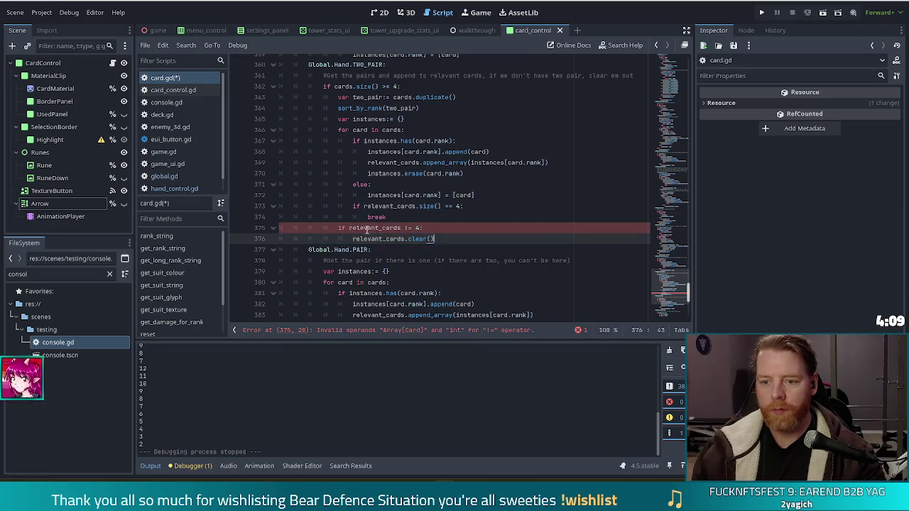
Step: Fix the relevant_cards.size() call on line 375 and save card.gd
left_click(366, 230)
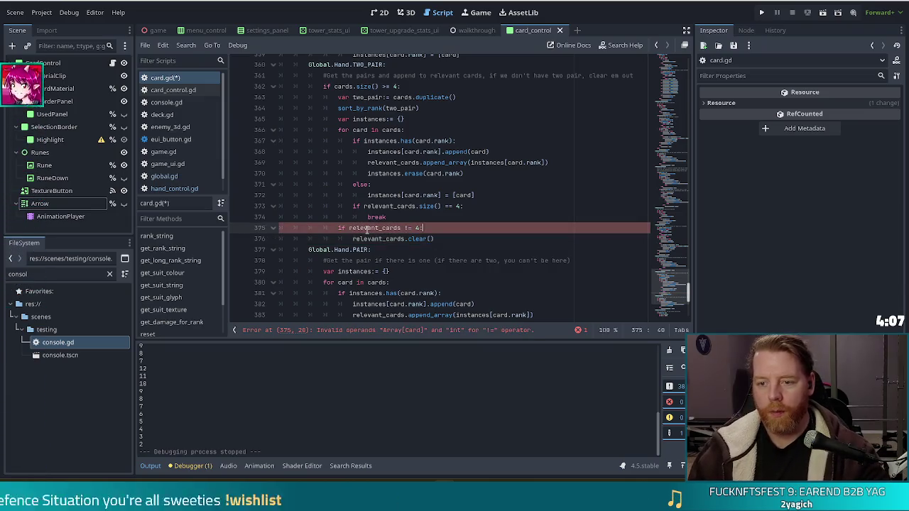
double_click(366, 230)
type(".si")
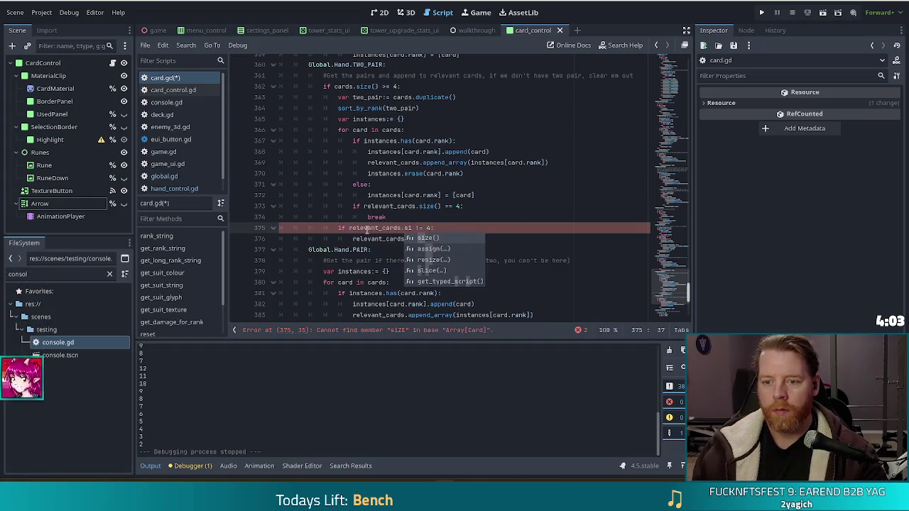
type("ze")
key("Return")
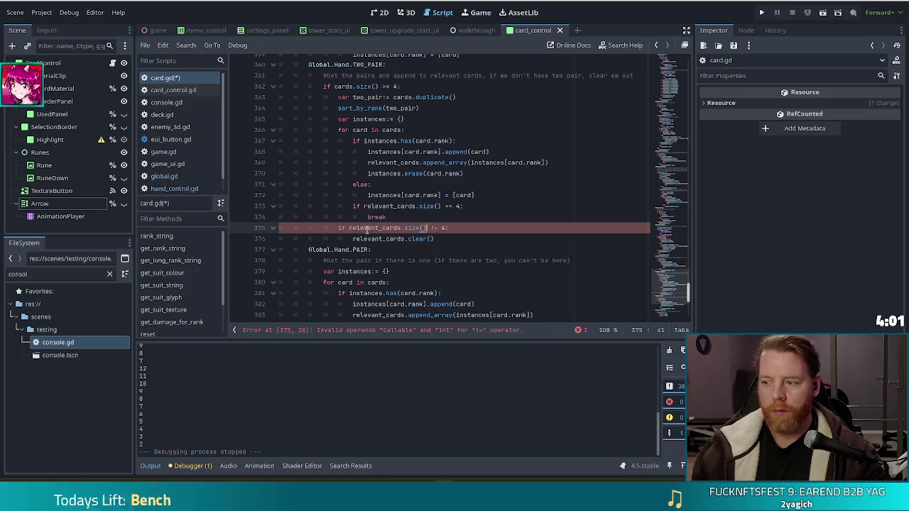
key("ctrl+s")
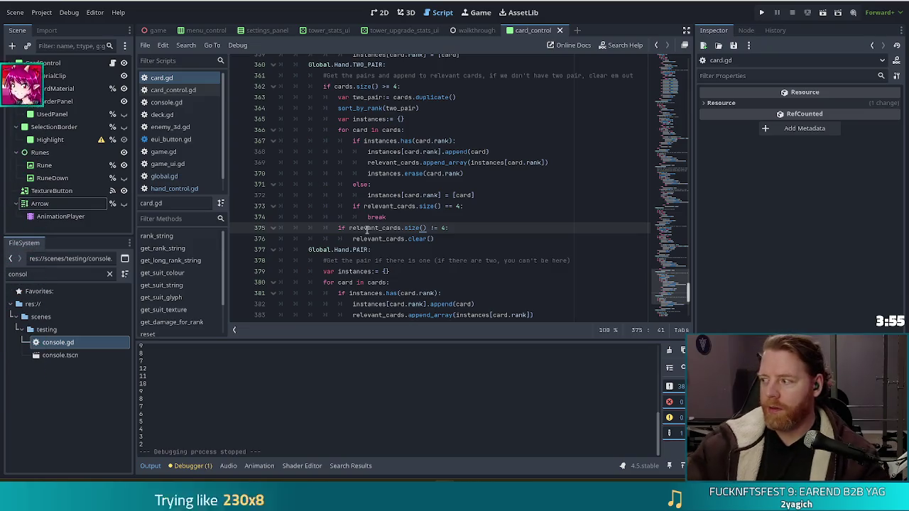
left_click(362, 228)
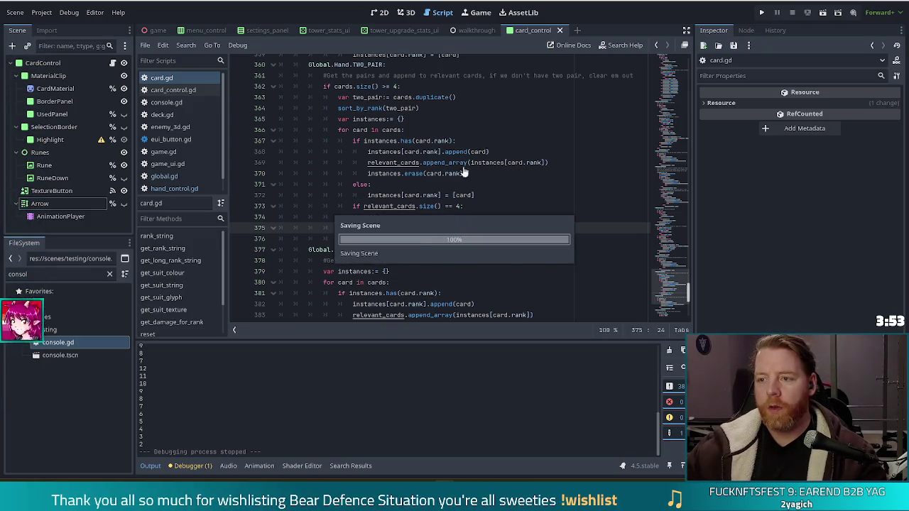
Step: Run the project, start a New Game, and discard the 7, Queen of Water and 4
left_click(761, 12)
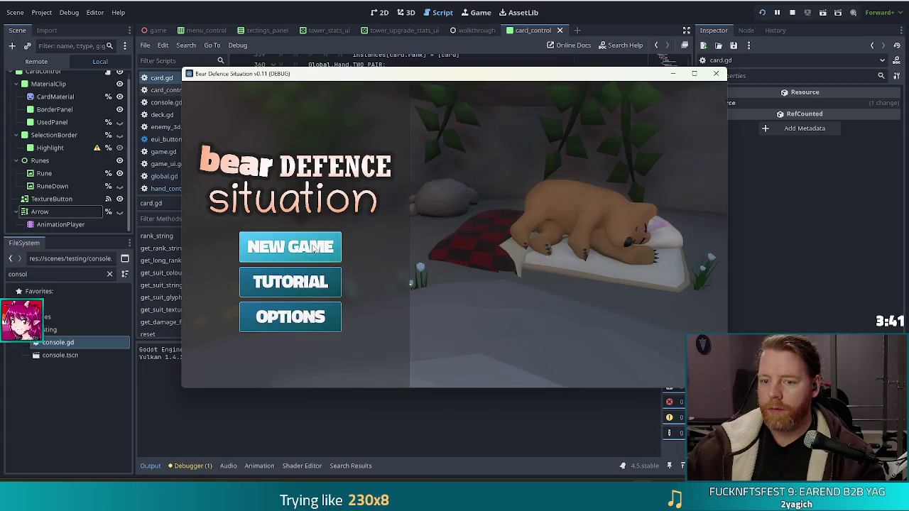
left_click(294, 249)
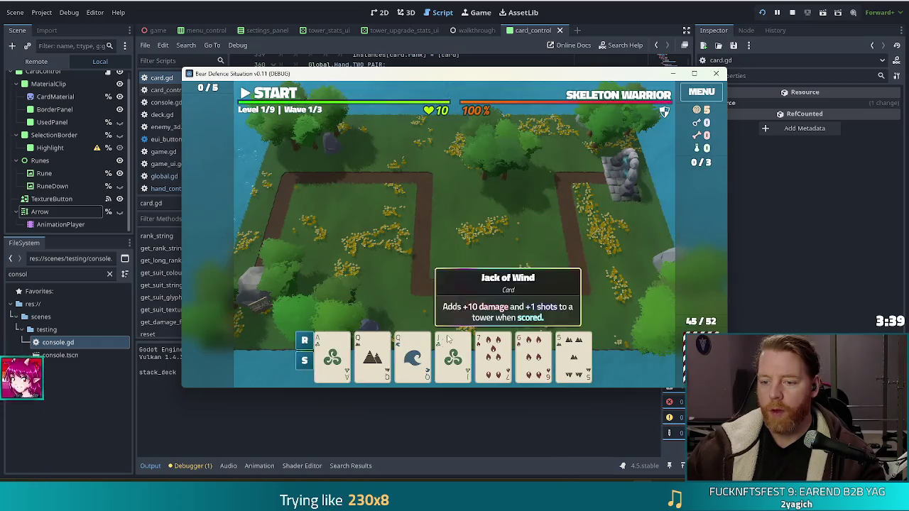
left_click(490, 340)
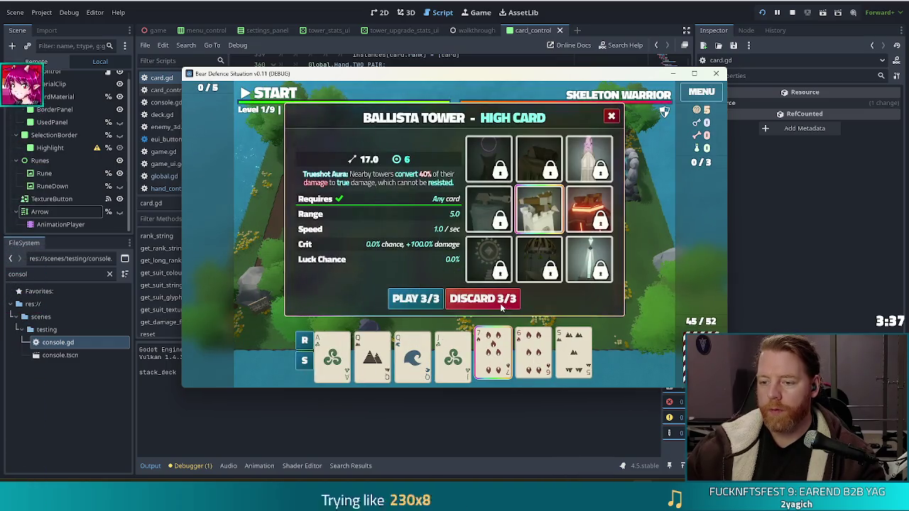
left_click(506, 301)
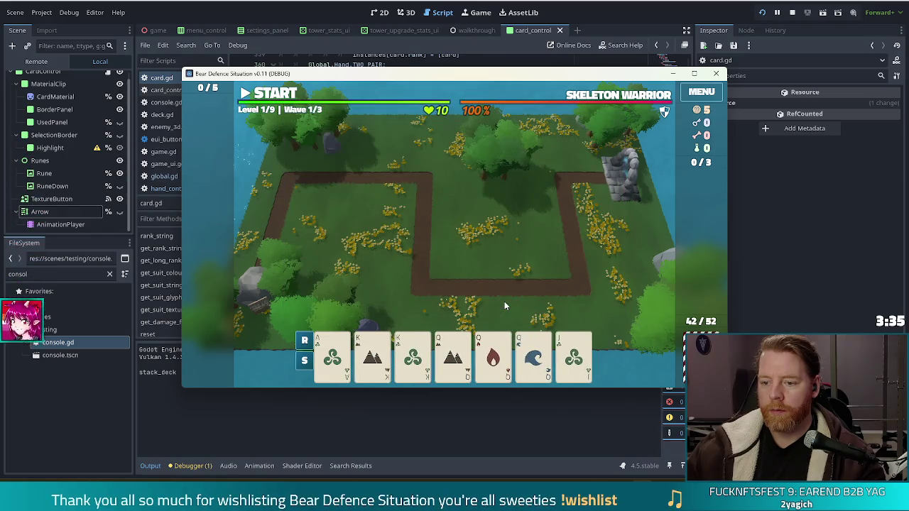
left_click(533, 356)
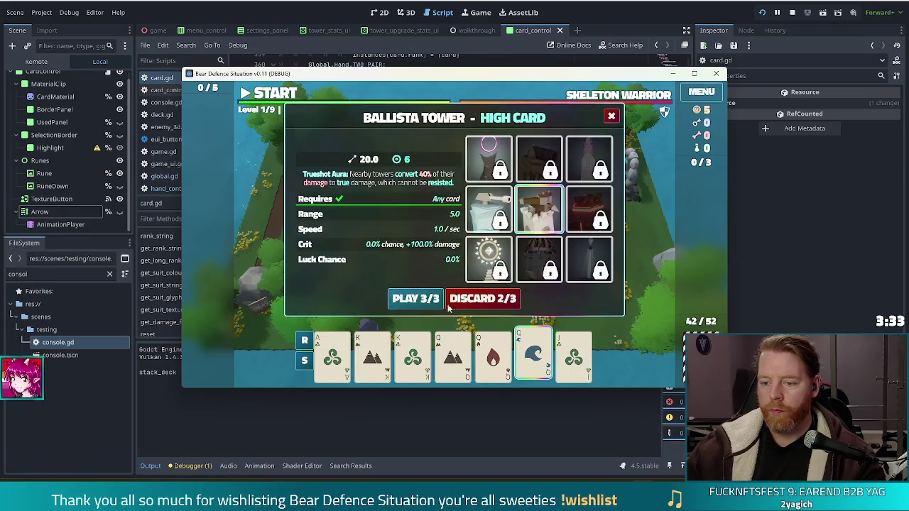
left_click(482, 301)
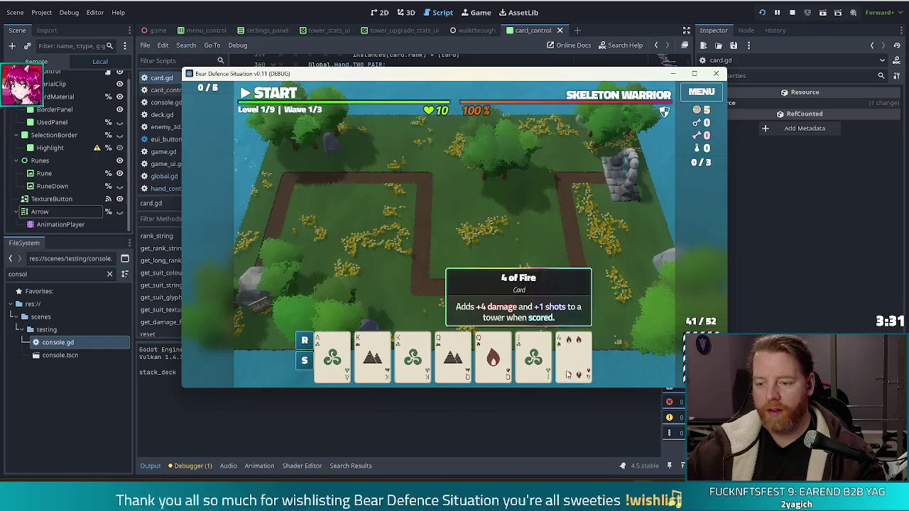
left_click(477, 301)
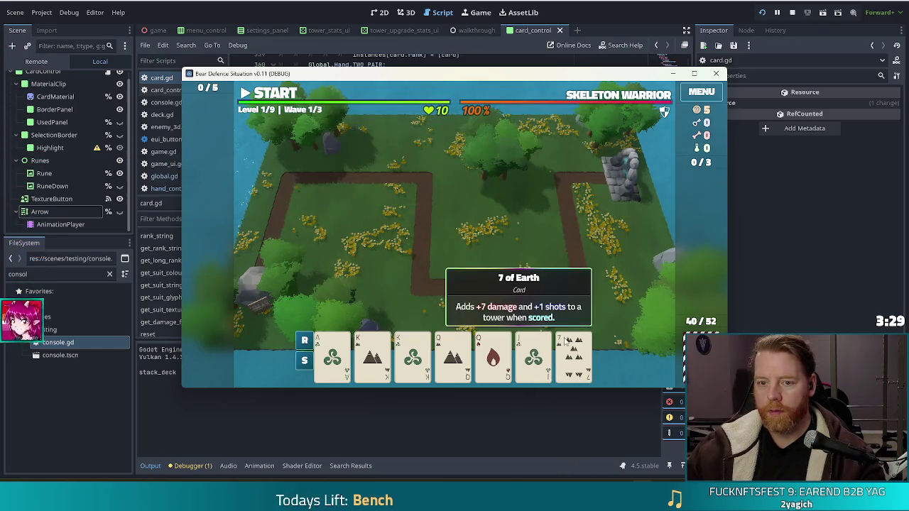
Step: Discard the 7 of Earth via the in-game console, then enter 'highlight'
key("grave")
type("discard")
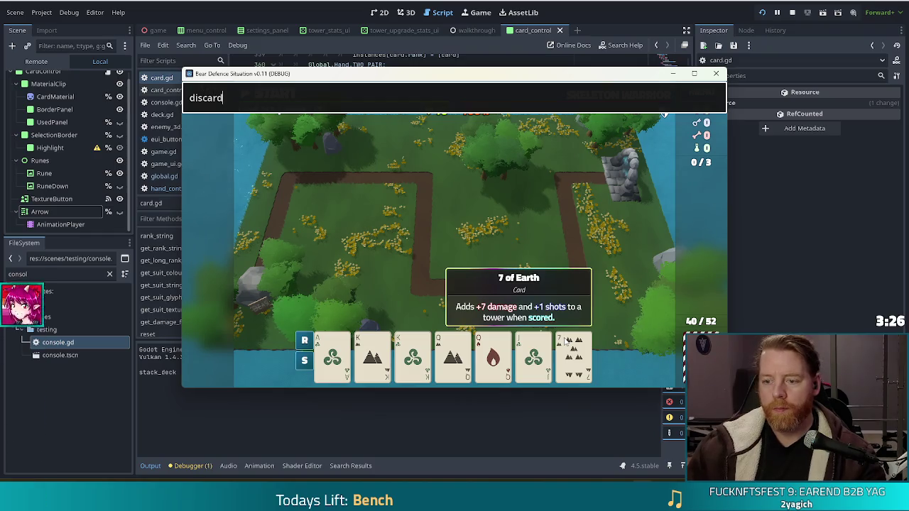
left_click(566, 342)
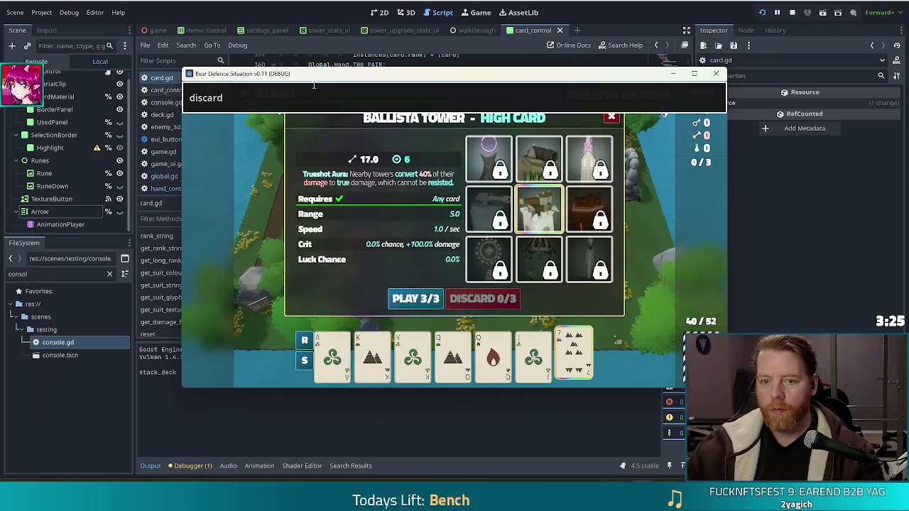
key("Return")
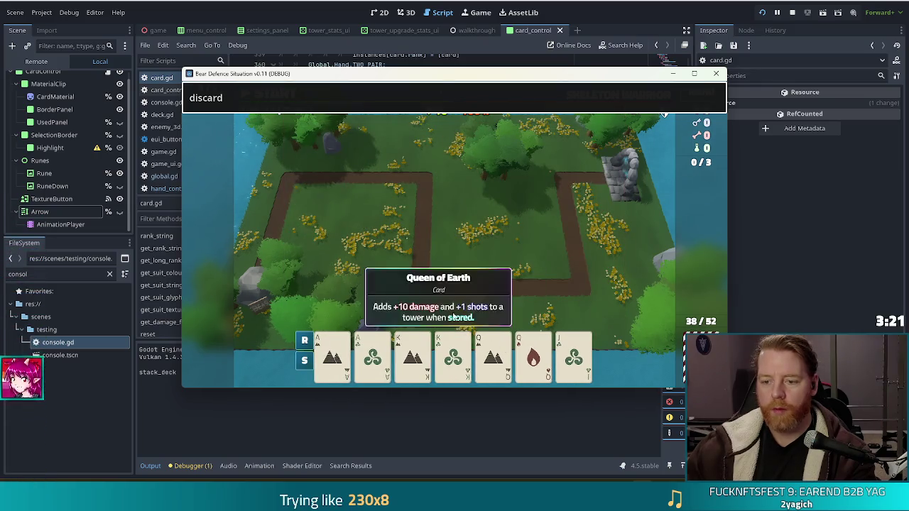
key("ctrl+a")
type("highlight")
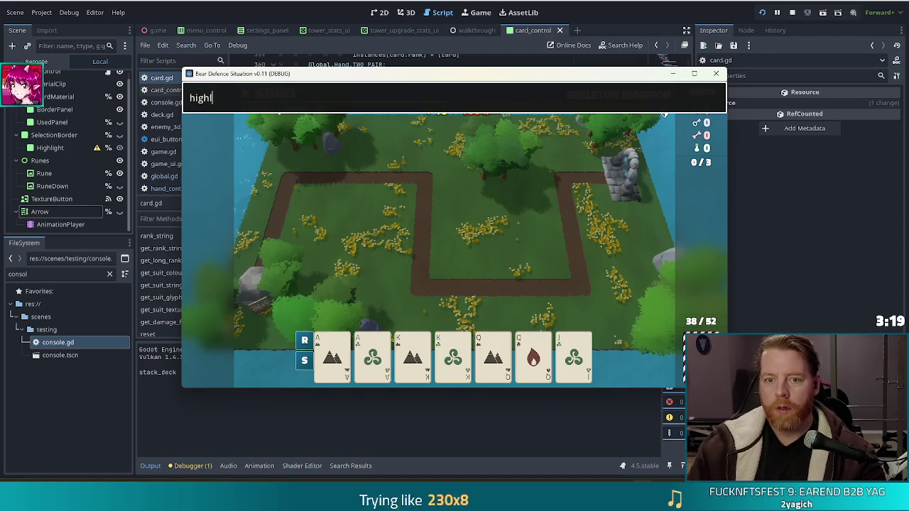
Step: Highlight the pairs, discard the Ace to reach 37/52, and re-enter 'highlight'
key("Return")
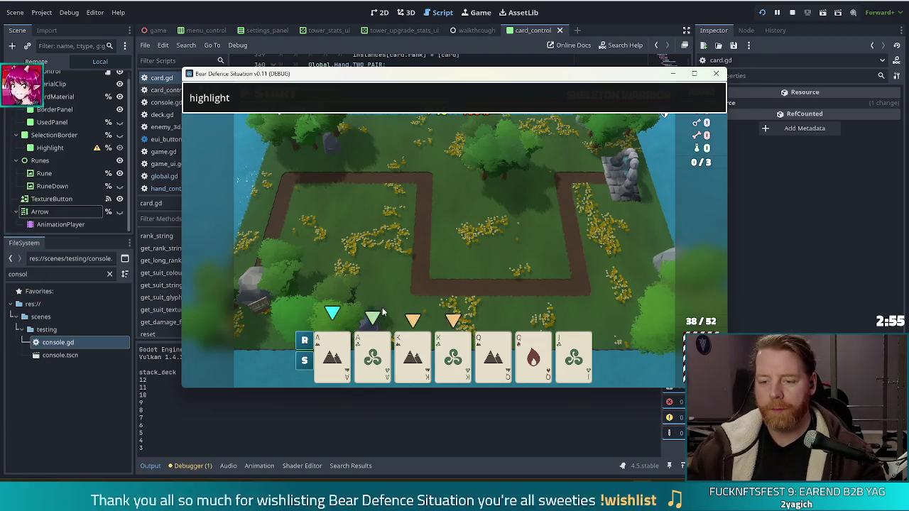
left_click(373, 355)
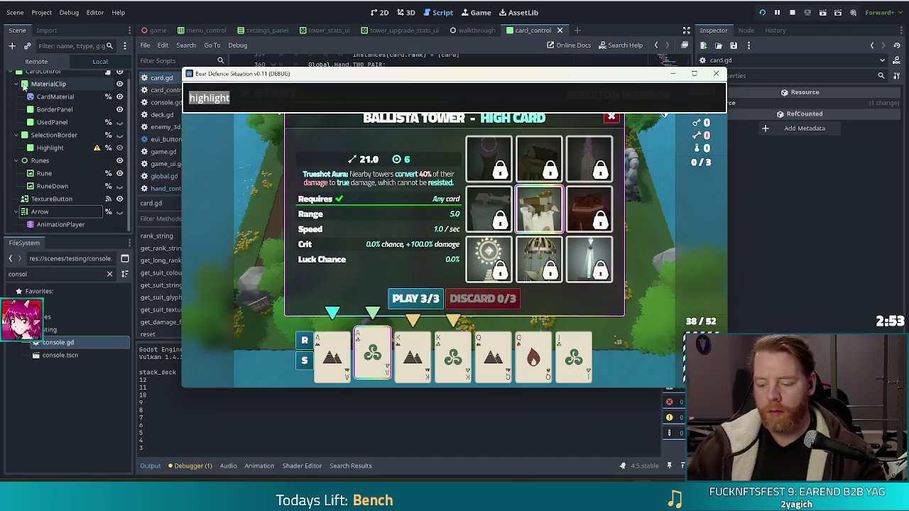
type("discard")
key("Return")
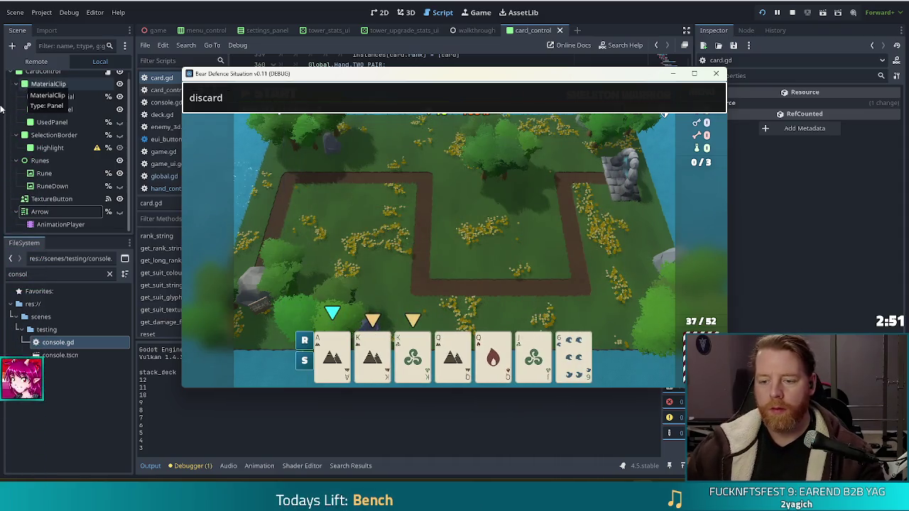
key("ctrl+a")
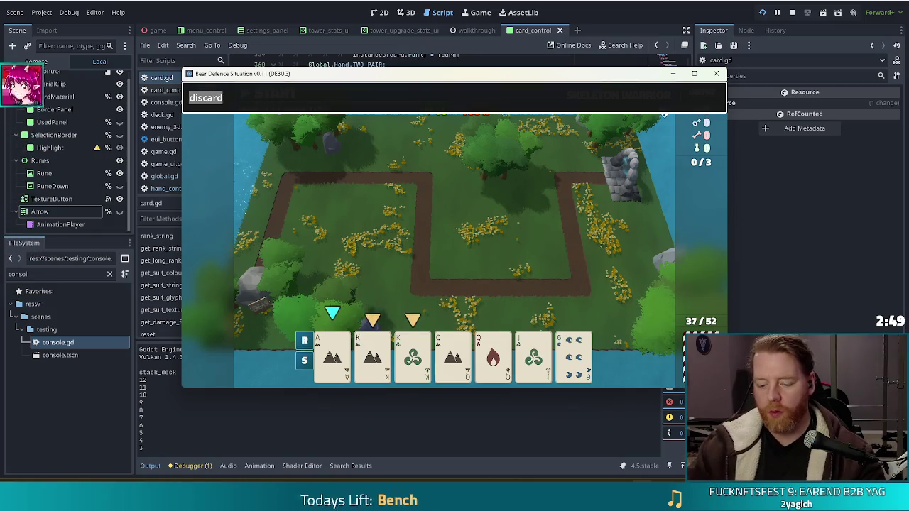
type("highlight")
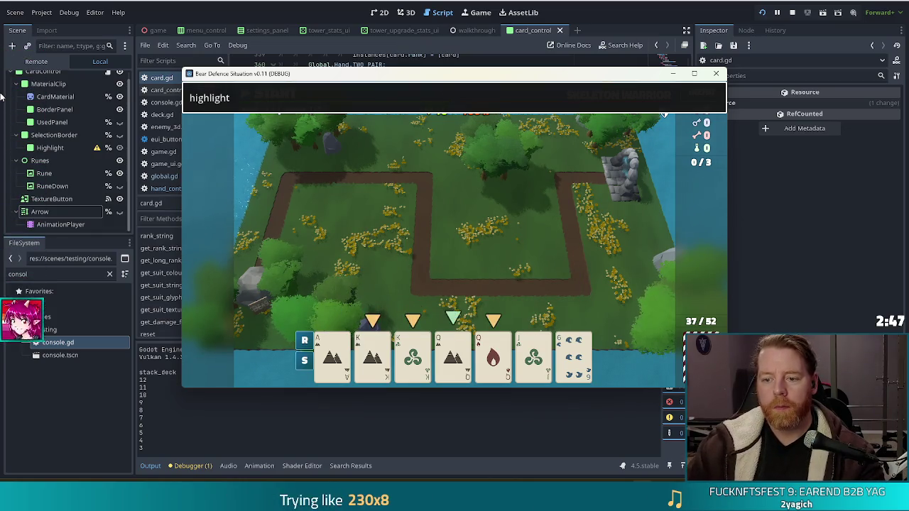
mouse_move(588, 353)
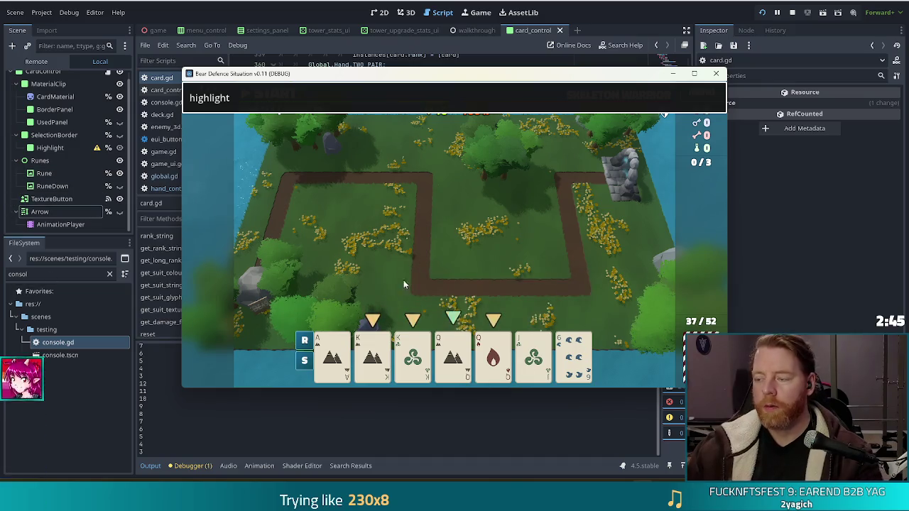
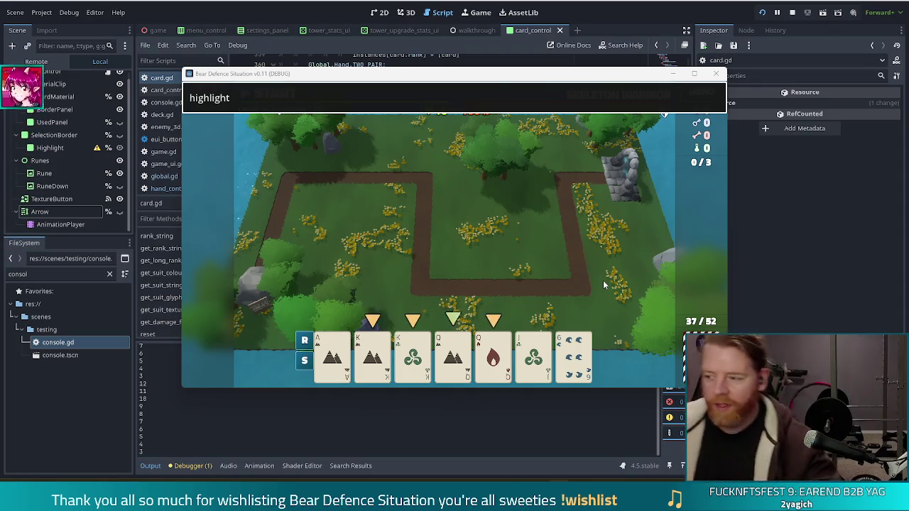
Step: Rerun the highlight command, then restart the running game into a new game
key("Return")
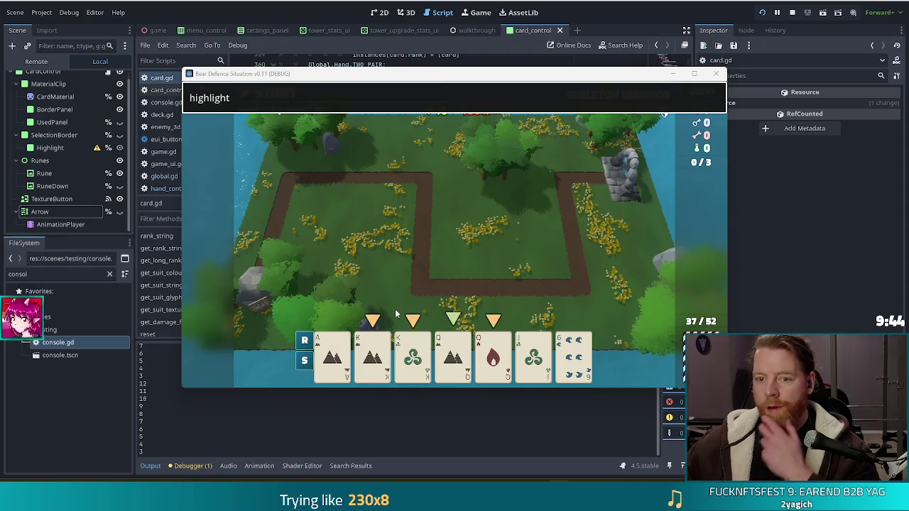
left_click(330, 99)
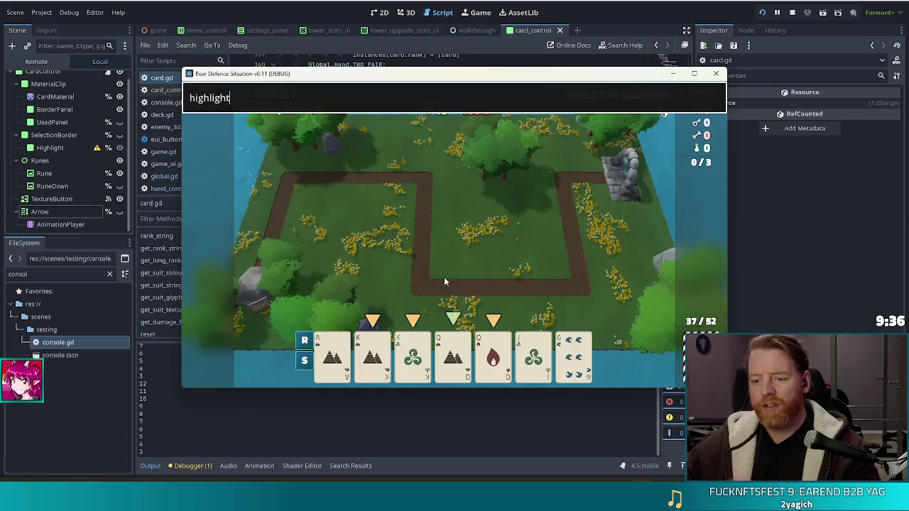
left_click(763, 14)
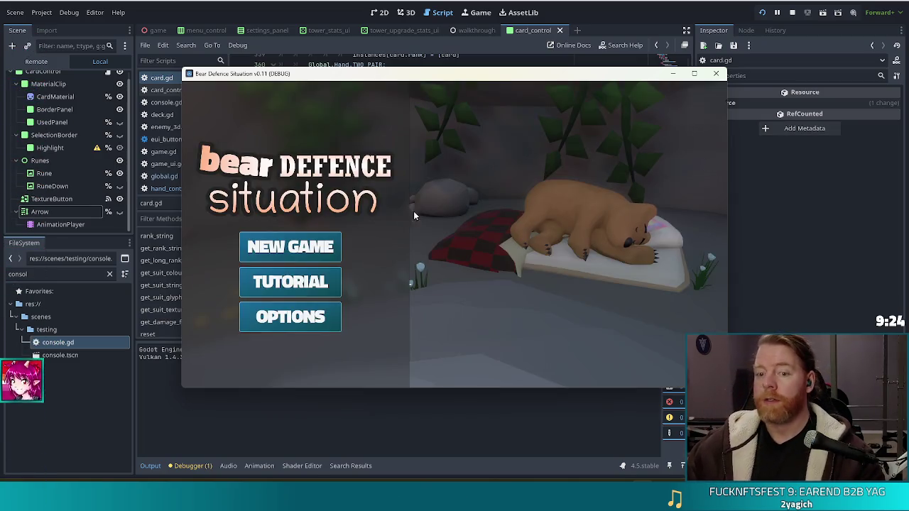
left_click(291, 247)
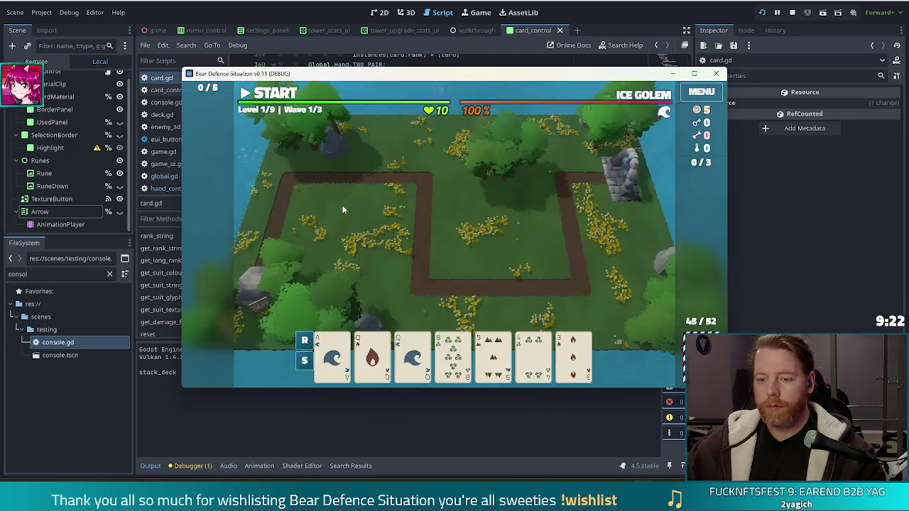
Step: Sort the hand by suit and discard the queen of fire, then the 7 of spades and a queen pair
left_click(304, 360)
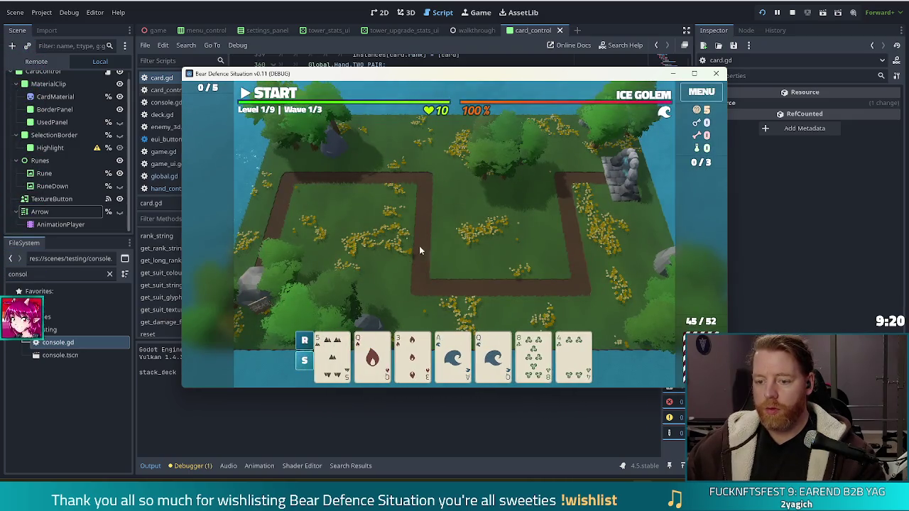
left_click(372, 355)
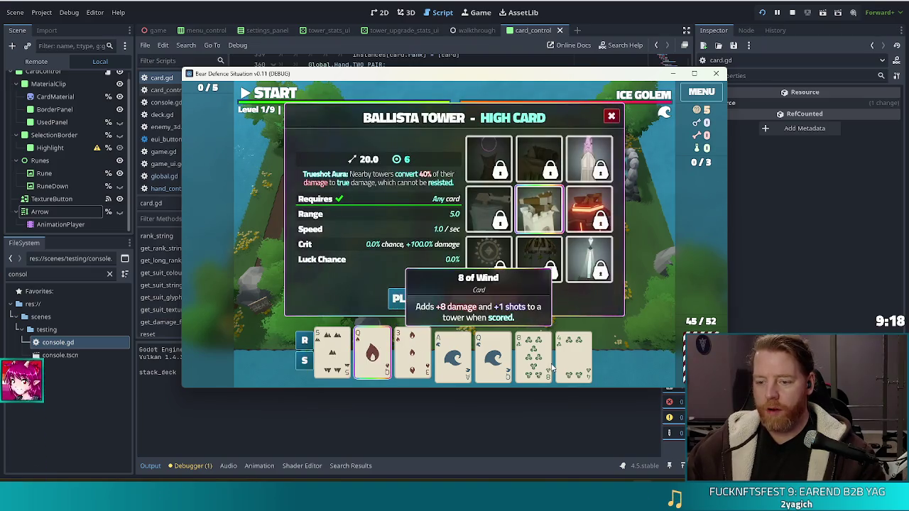
left_click(490, 299)
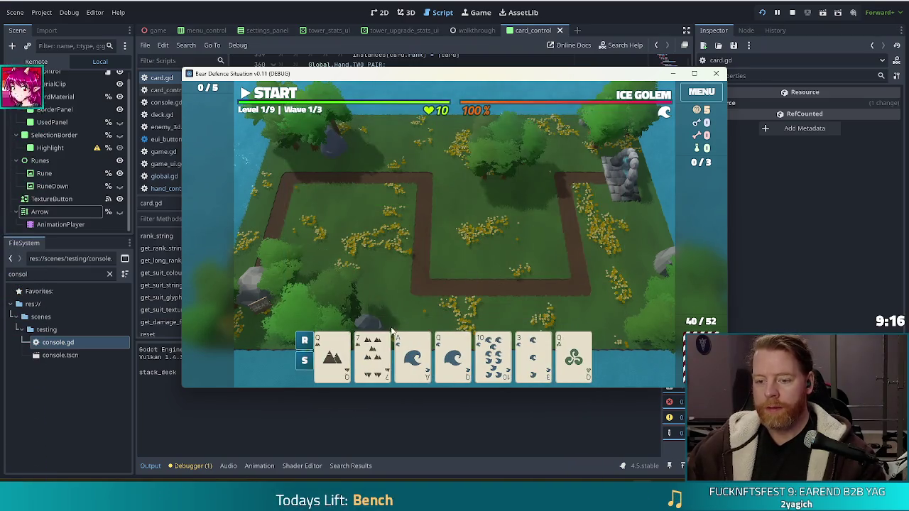
left_click(373, 354)
left_click(326, 358)
left_click(574, 353)
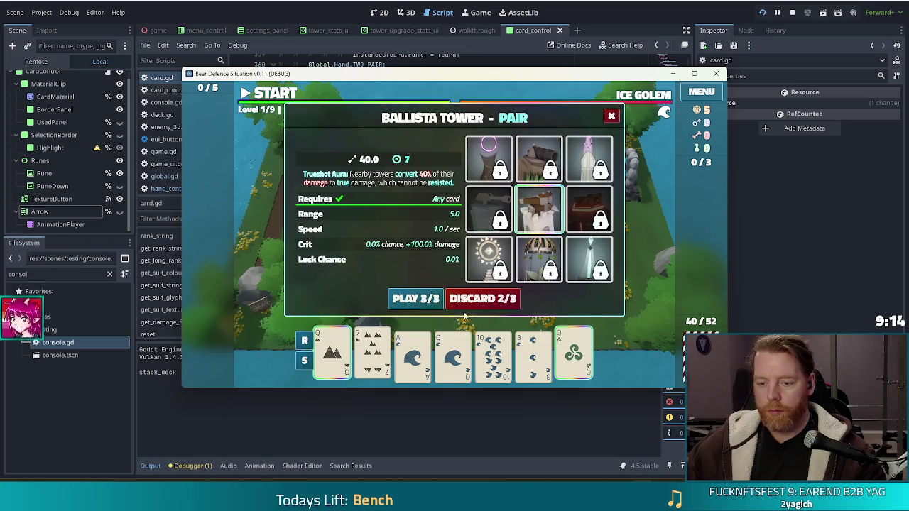
left_click(488, 299)
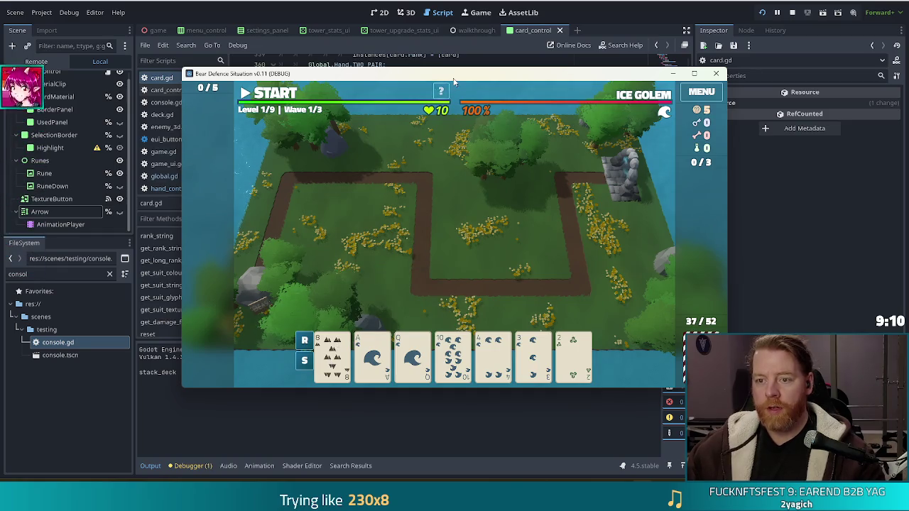
Step: Run highlight from the in-game console, then stop the game with F8
key("grave")
type("highl")
key("Return")
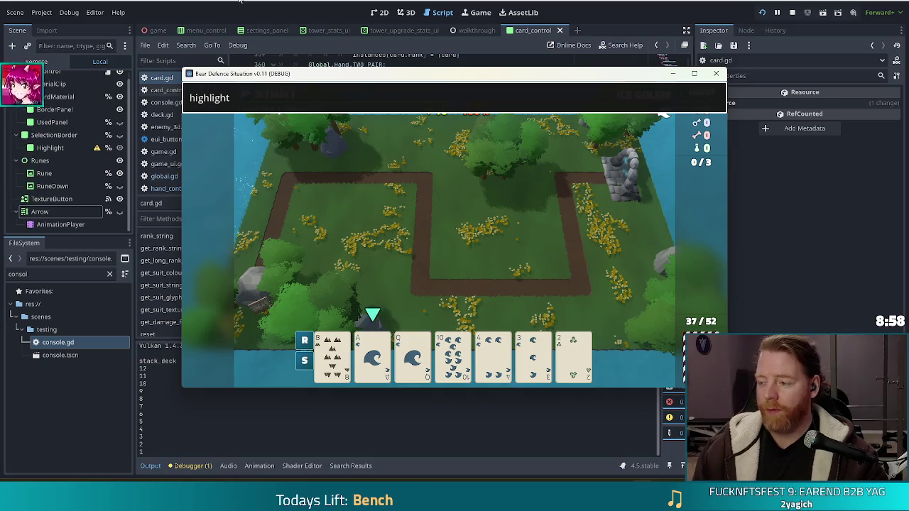
key("F8")
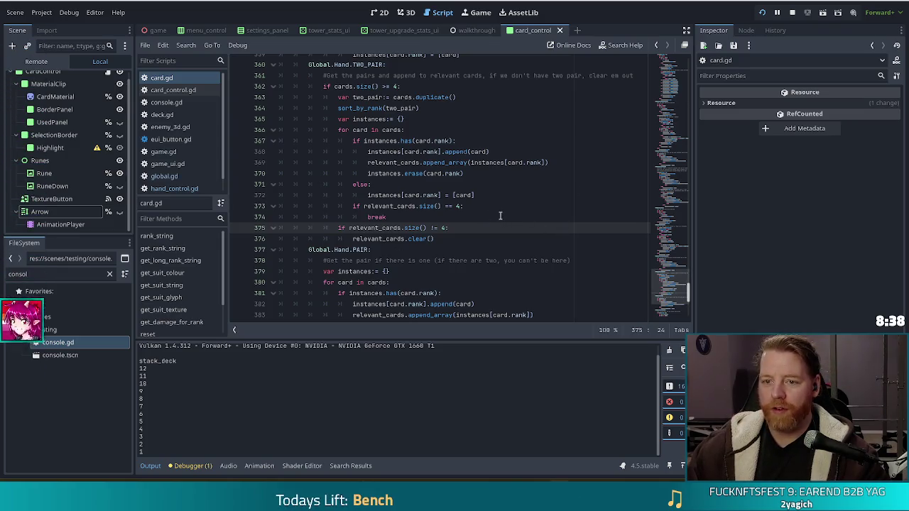
key("Up")
key("Up")
key("Up")
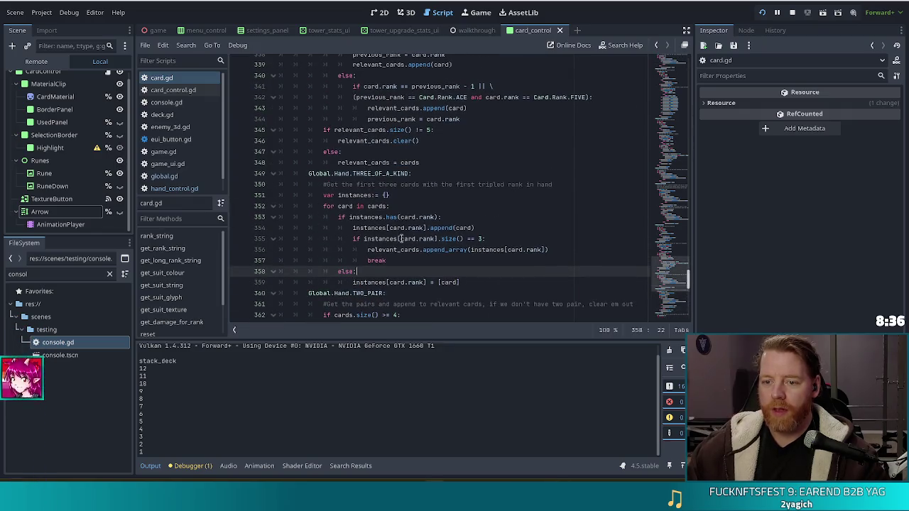
left_click_drag(355, 196, 379, 249)
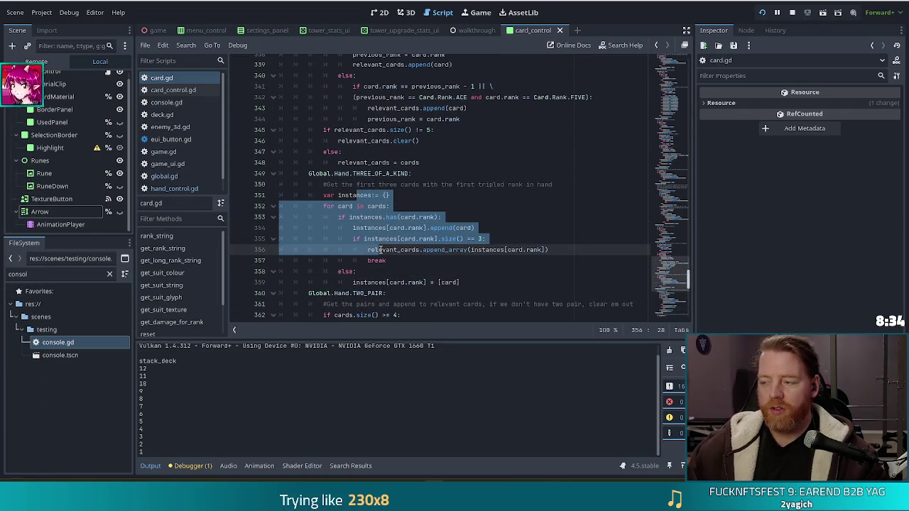
left_click(390, 186)
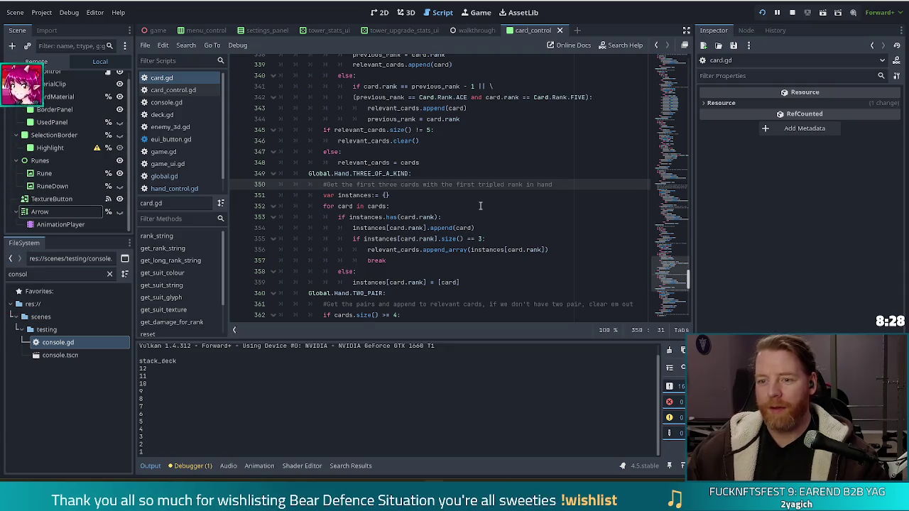
scroll(483, 204, "up", 5)
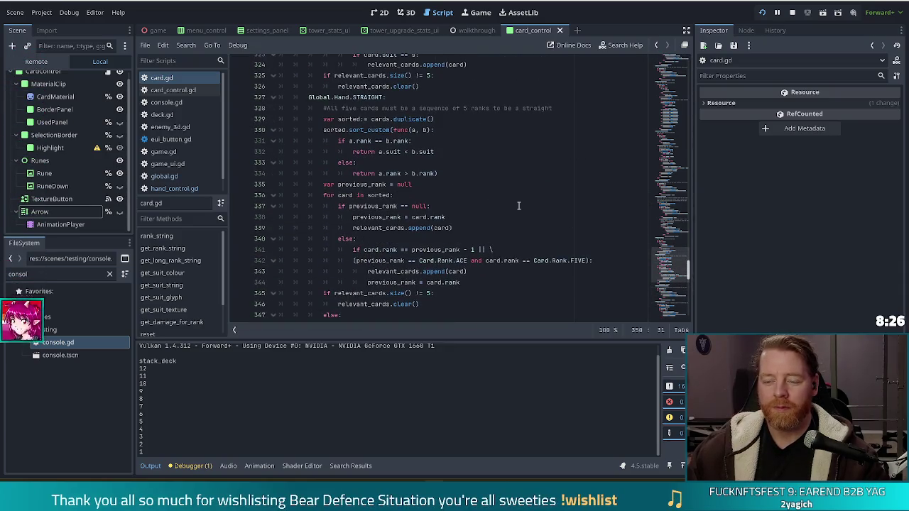
left_click_drag(382, 119, 418, 195)
left_click(408, 151)
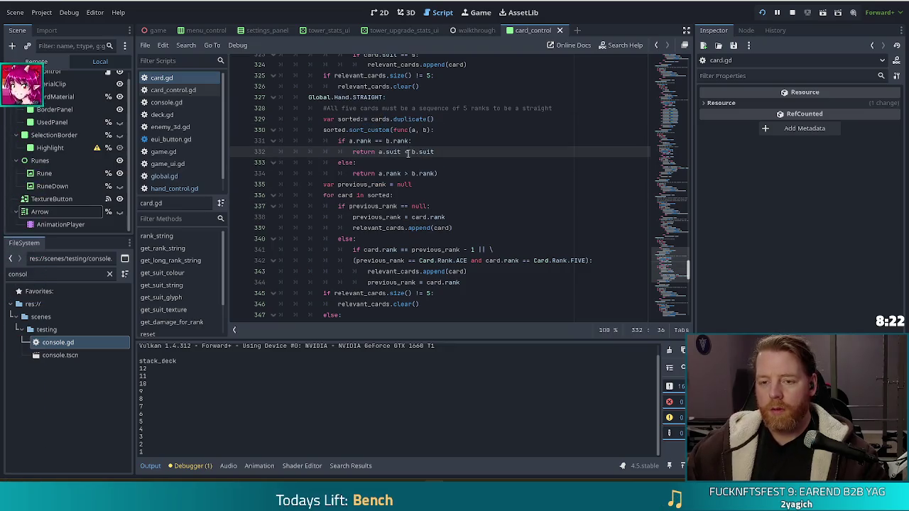
scroll(413, 166, "up", 5)
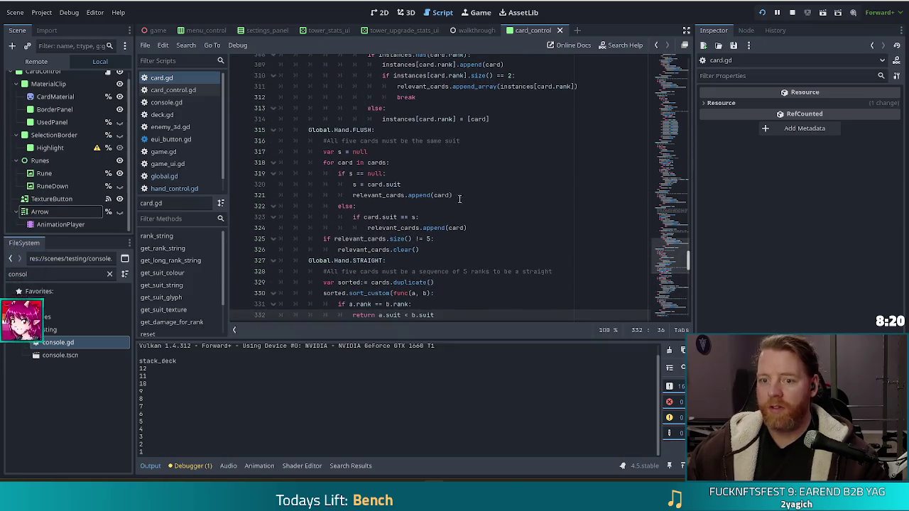
left_click(353, 151)
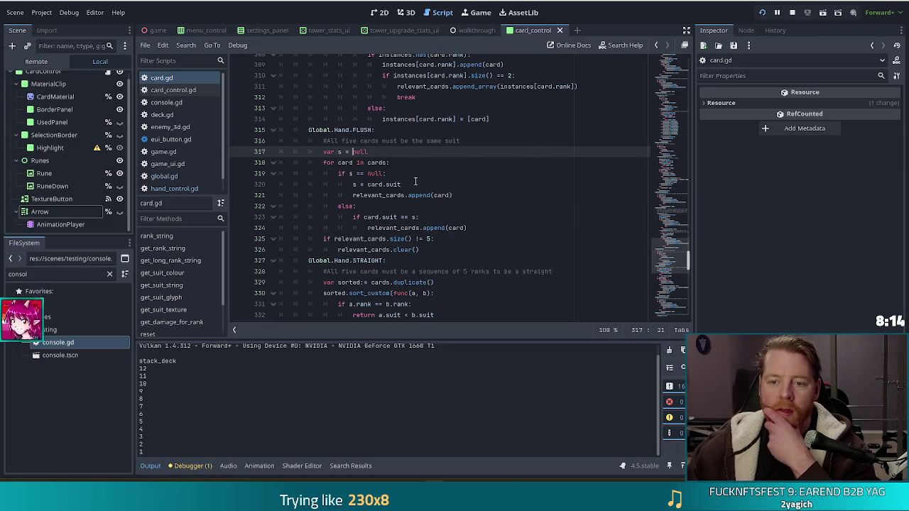
left_click(367, 184)
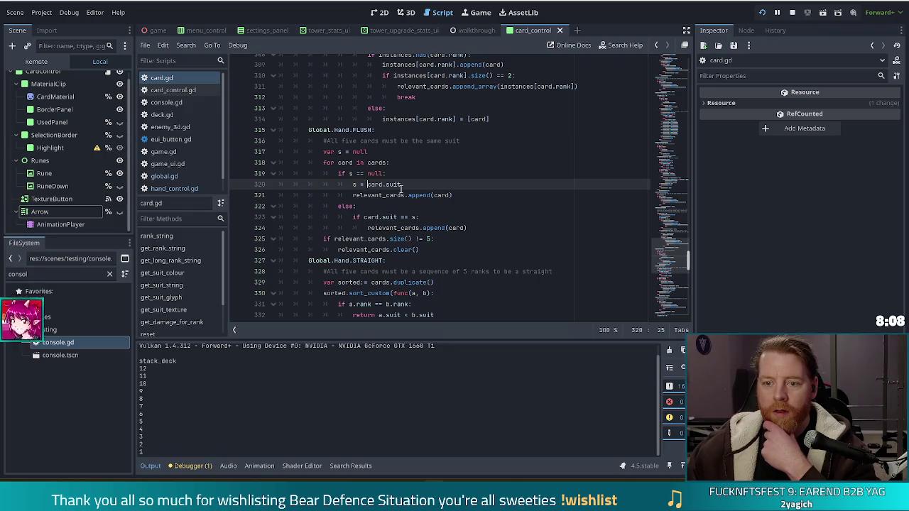
left_click(391, 156)
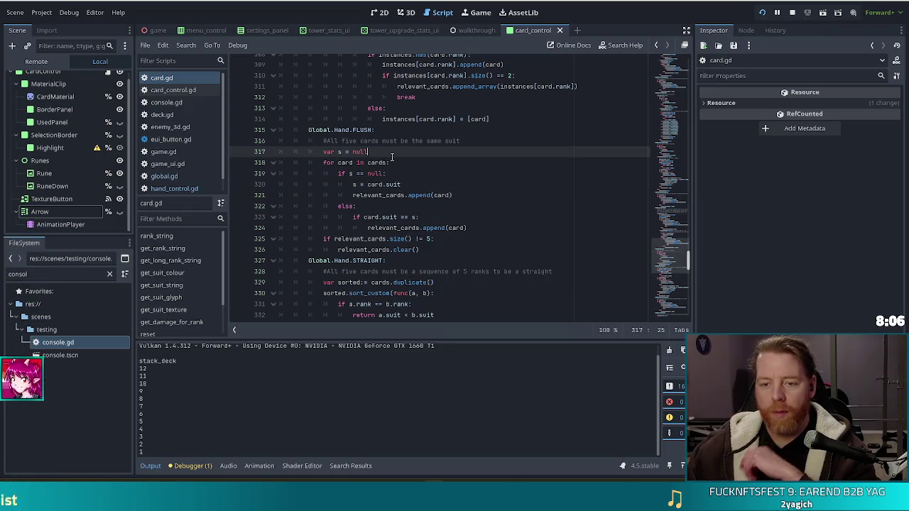
left_click(358, 184)
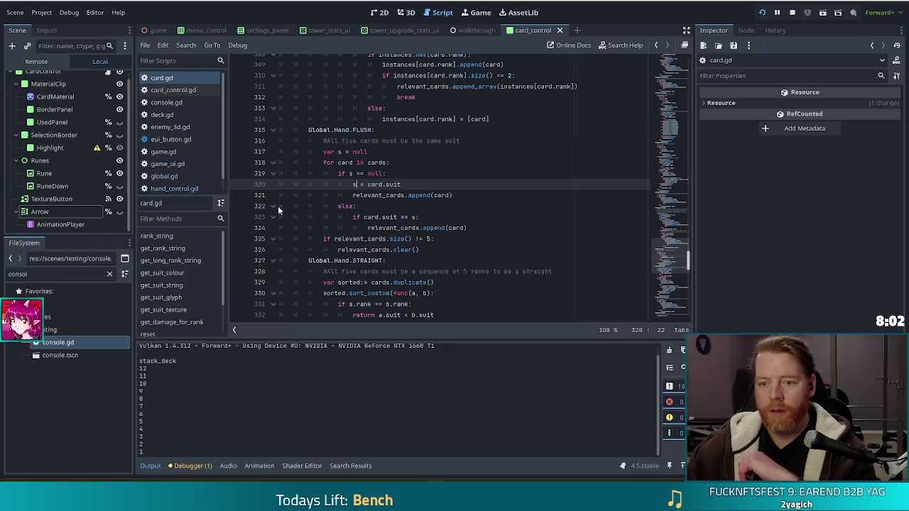
left_click(450, 228)
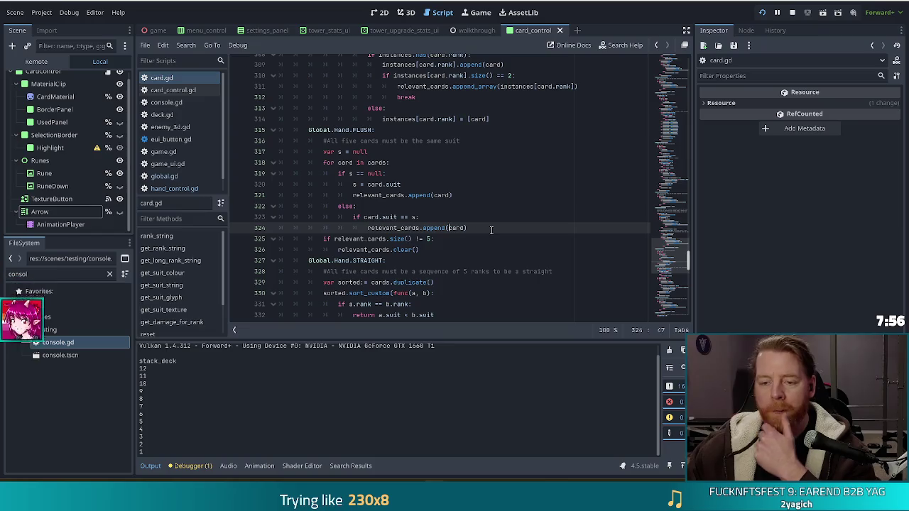
left_click(400, 217)
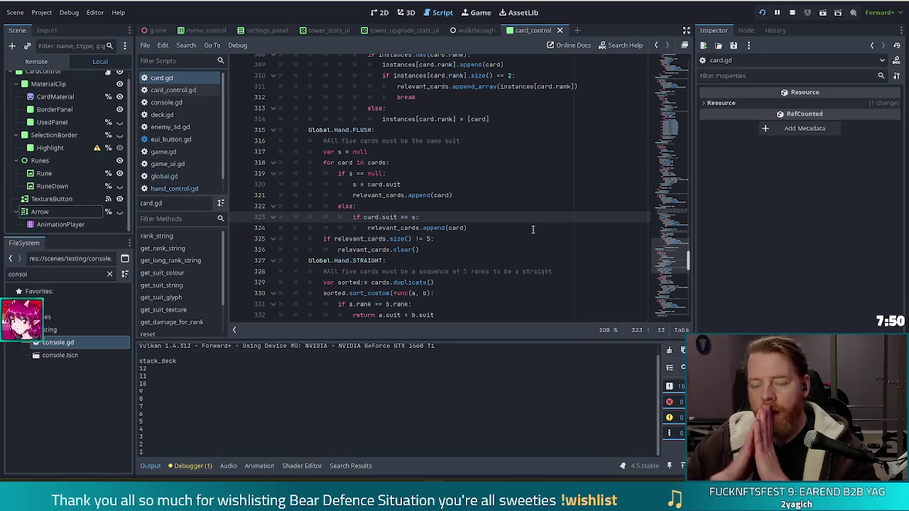
left_click(384, 185)
left_click(387, 196)
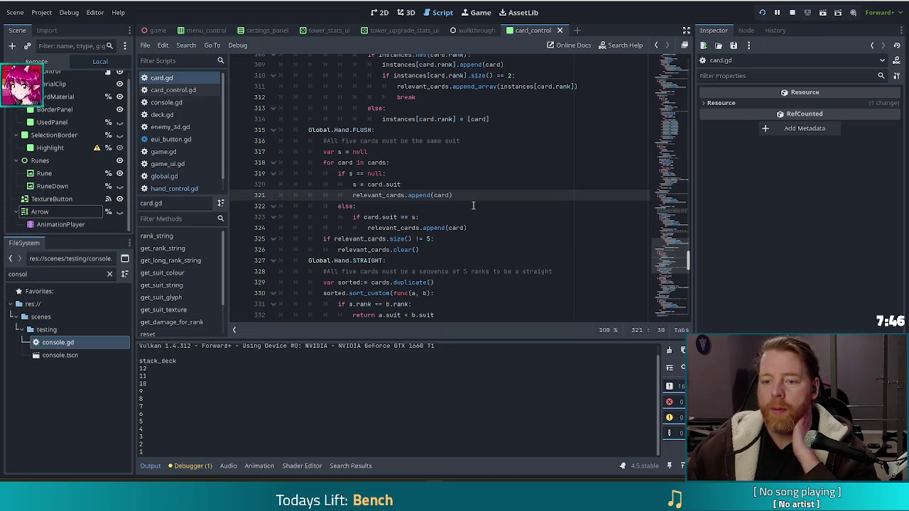
left_click_drag(374, 217, 434, 219)
left_click(407, 228)
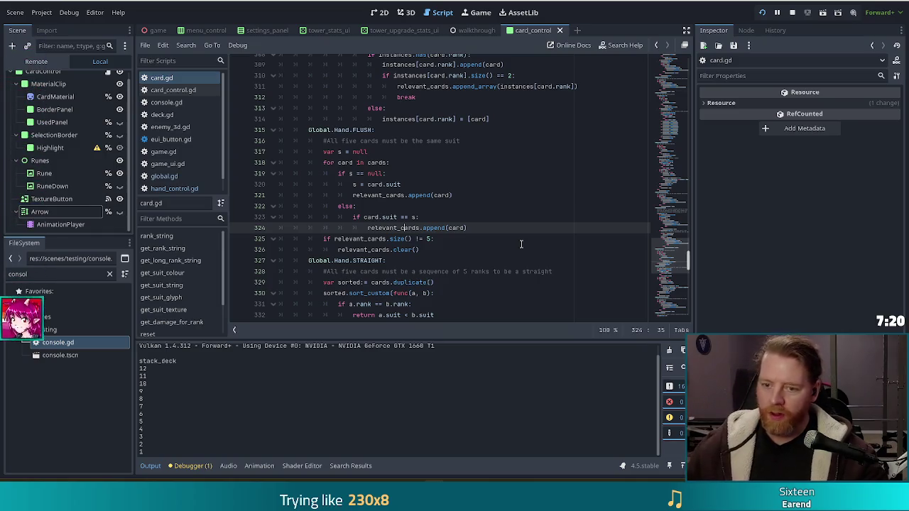
scroll(515, 245, "down", 10)
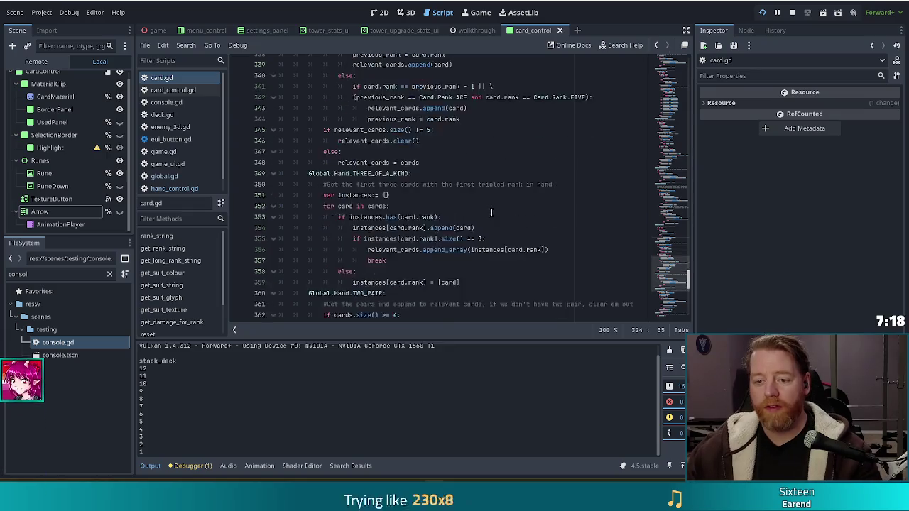
scroll(490, 213, "down", 5)
left_click(480, 163)
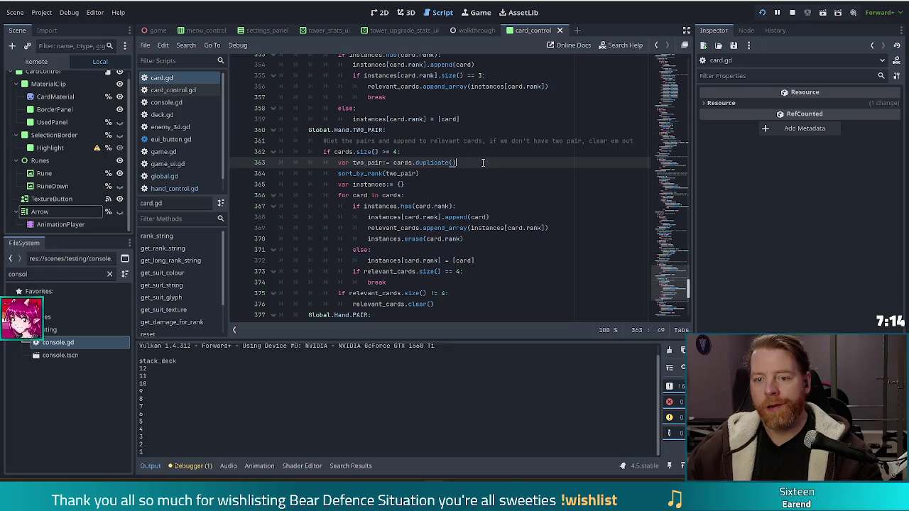
Step: Copy the 'if cards.size() >= 4:' check and paste it under the FLUSH comment
mouse_move(422, 173)
left_mouse_down()
mouse_move(436, 142)
mouse_move(431, 155)
left_mouse_up()
left_click(460, 154)
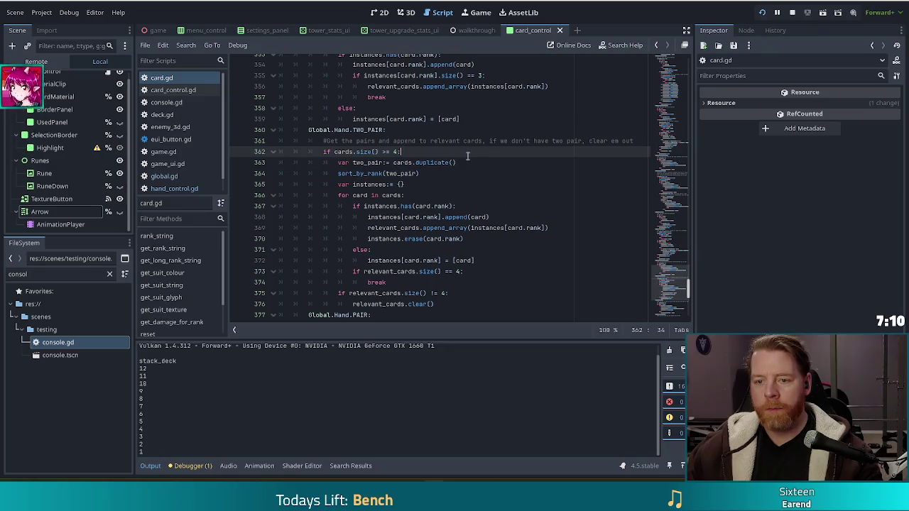
left_click(639, 142, "shift")
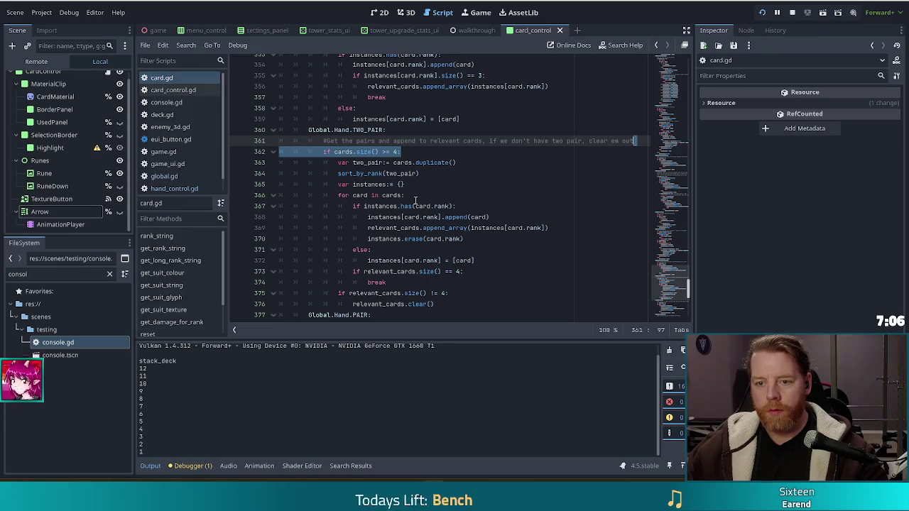
scroll(421, 207, "up", 15)
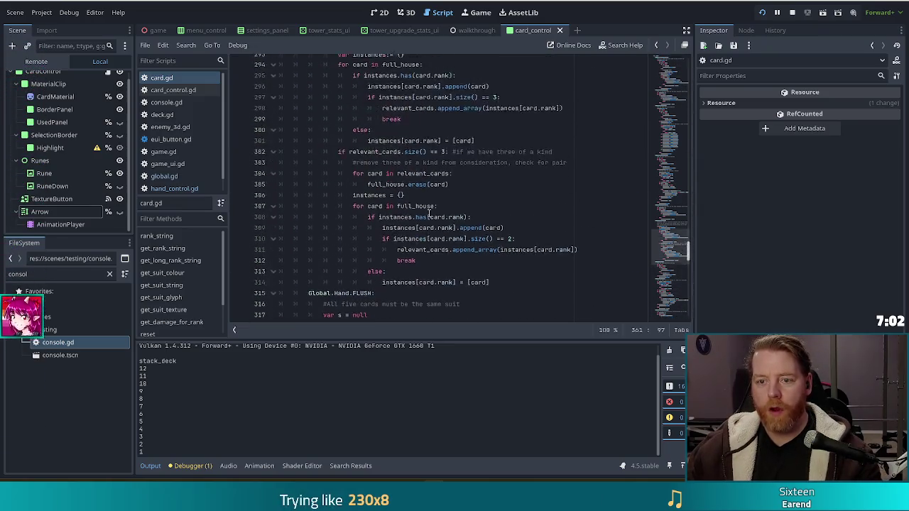
scroll(405, 208, "down", 1)
left_click(479, 194)
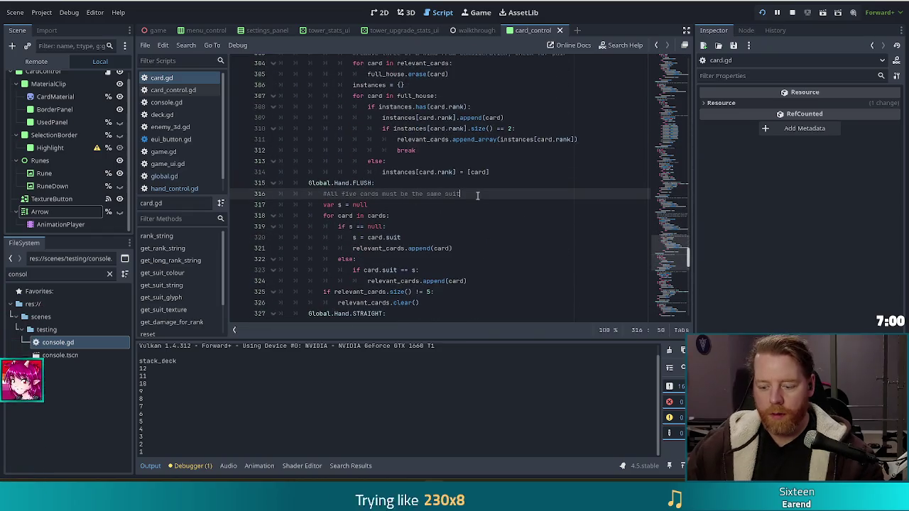
key("Return")
type("if cards.size() >= 4:")
left_click(459, 202)
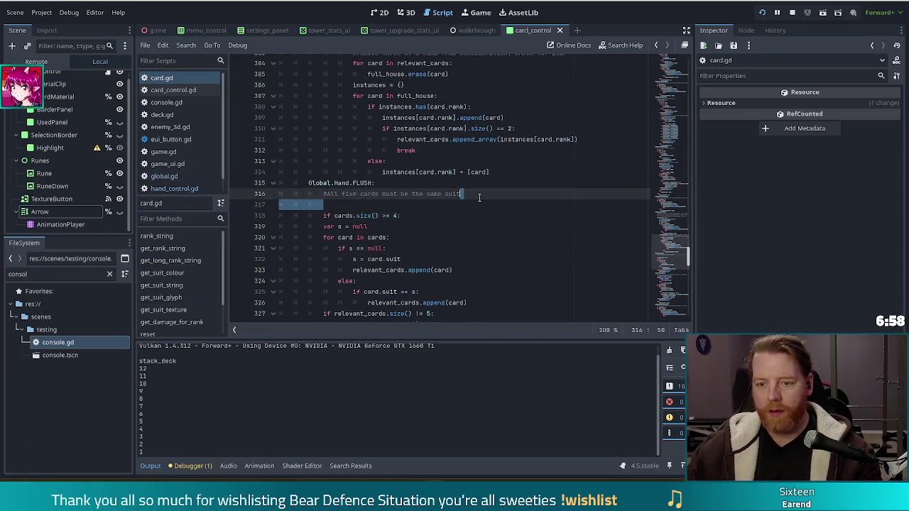
key("BackSpace")
Step: Change the pasted threshold to 5 and indent the flush body beneath the check
left_click(394, 205)
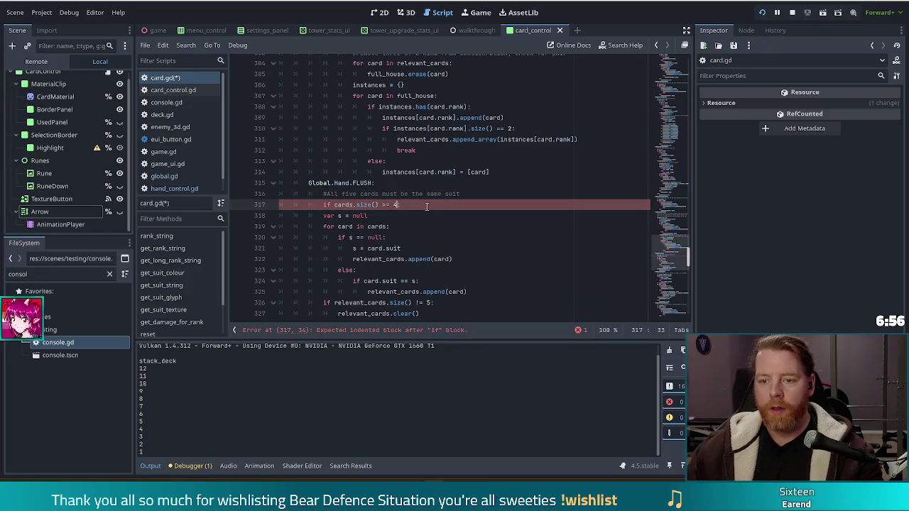
type("5")
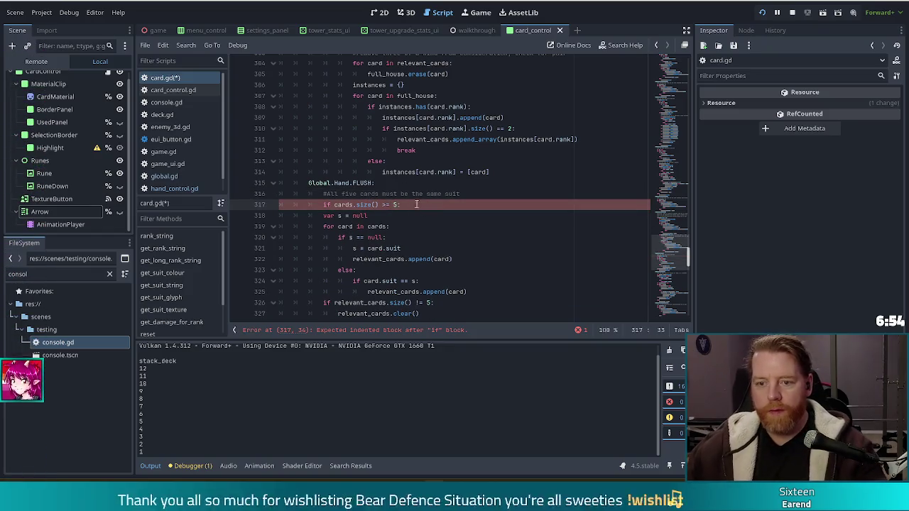
scroll(461, 211, "down", 2)
left_click_drag(353, 150, 384, 248)
key("Tab")
left_click(370, 194)
scroll(398, 197, "down", 2)
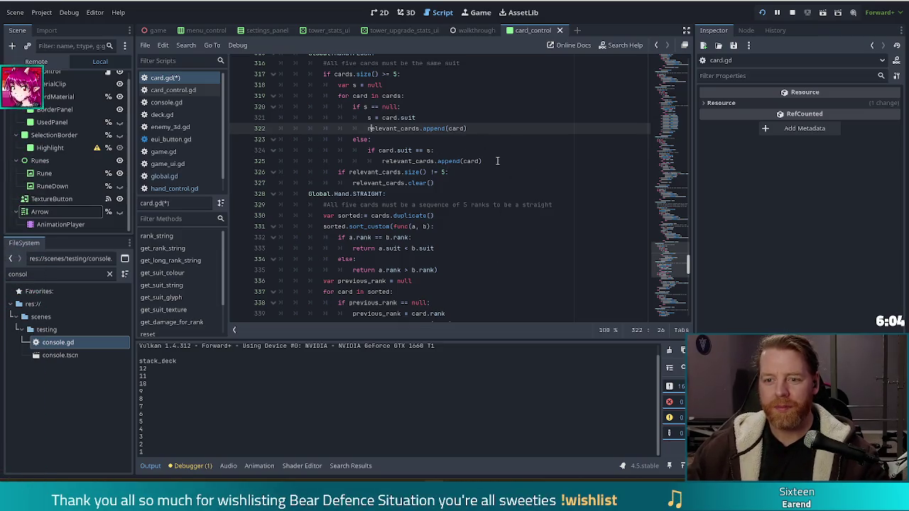
scroll(515, 156, "down", 8)
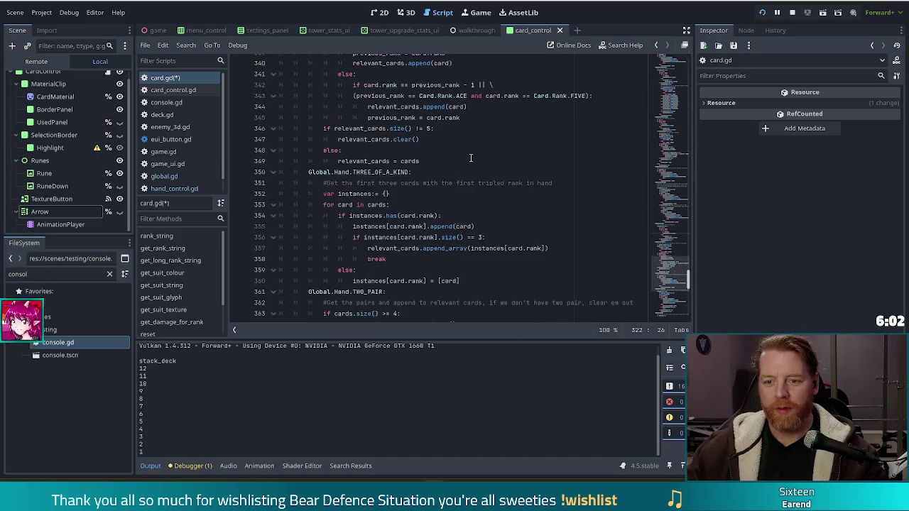
left_click(388, 204)
left_click(406, 193)
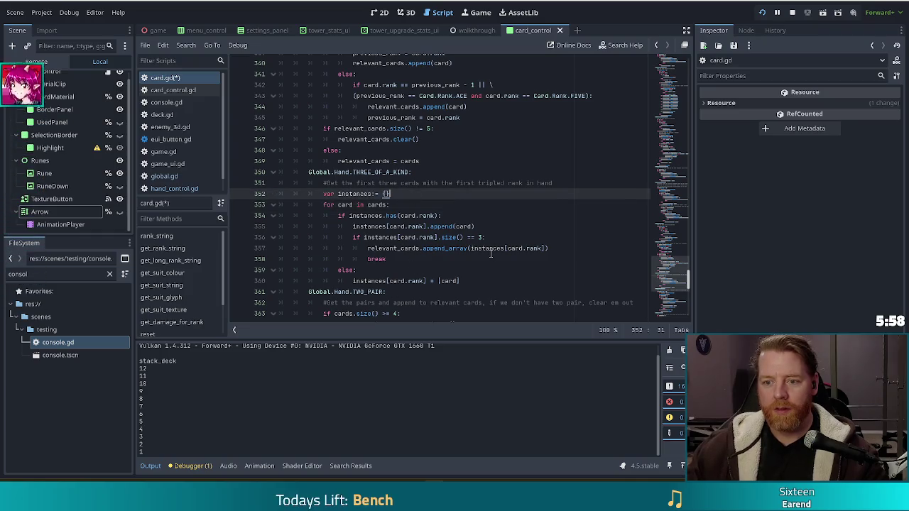
left_click(441, 226)
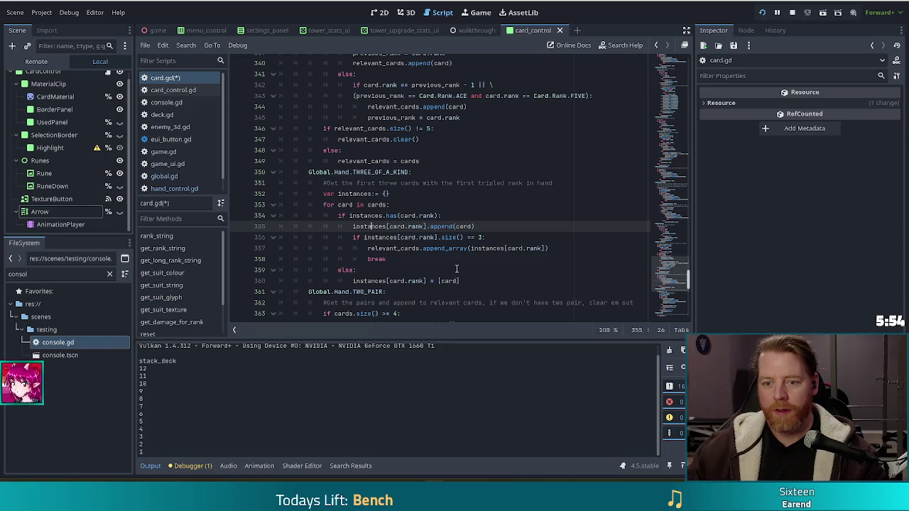
mouse_move(459, 281)
left_mouse_down()
mouse_move(497, 196)
mouse_move(585, 186)
left_mouse_up()
key("ctrl+c")
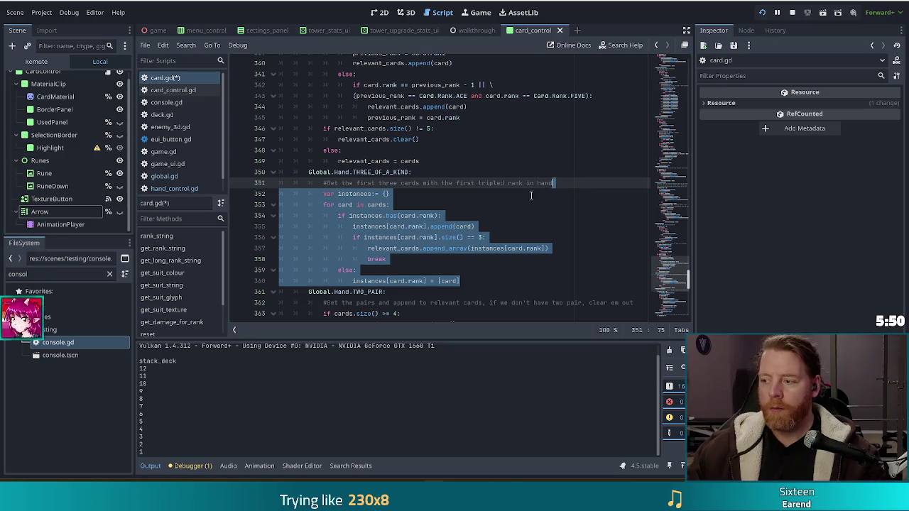
scroll(486, 200, "up", 5)
scroll(486, 200, "up", 4)
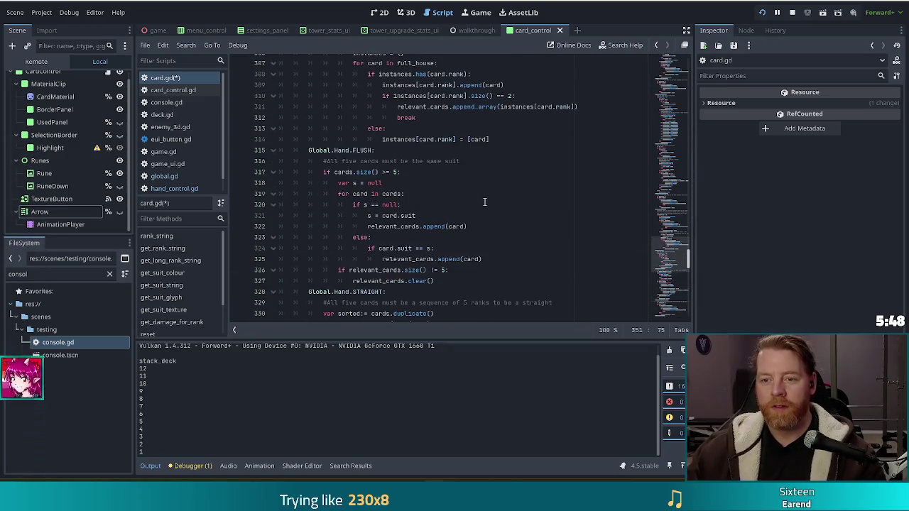
scroll(416, 151, "down", 2)
left_click(415, 151)
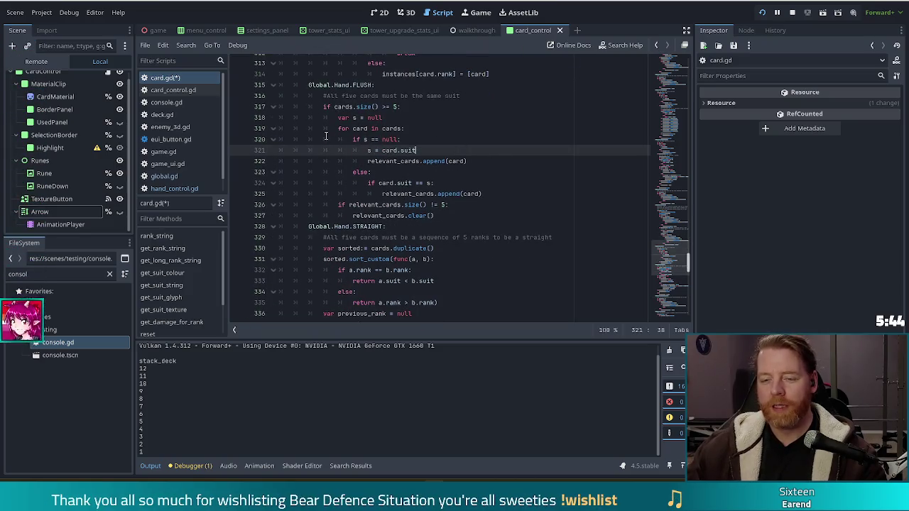
left_click(446, 215)
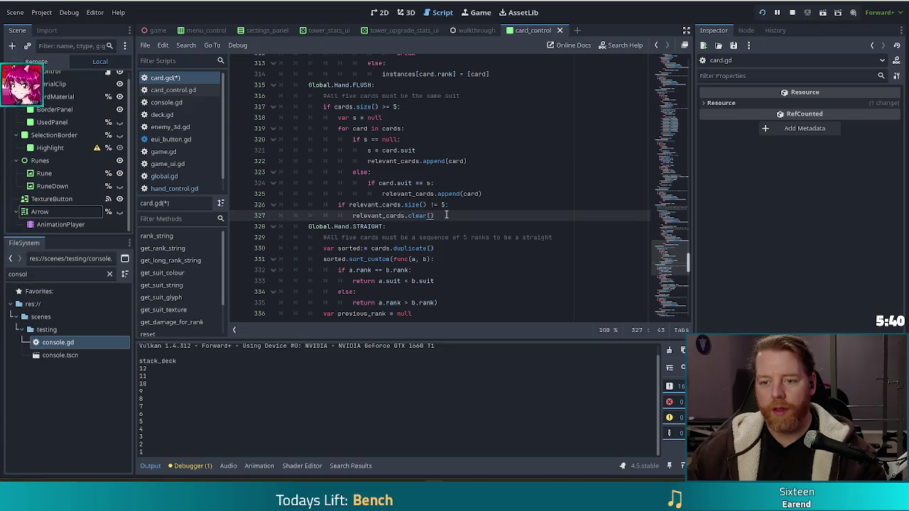
mouse_move(484, 194)
left_mouse_down()
mouse_move(355, 160)
mouse_move(344, 119)
left_mouse_up()
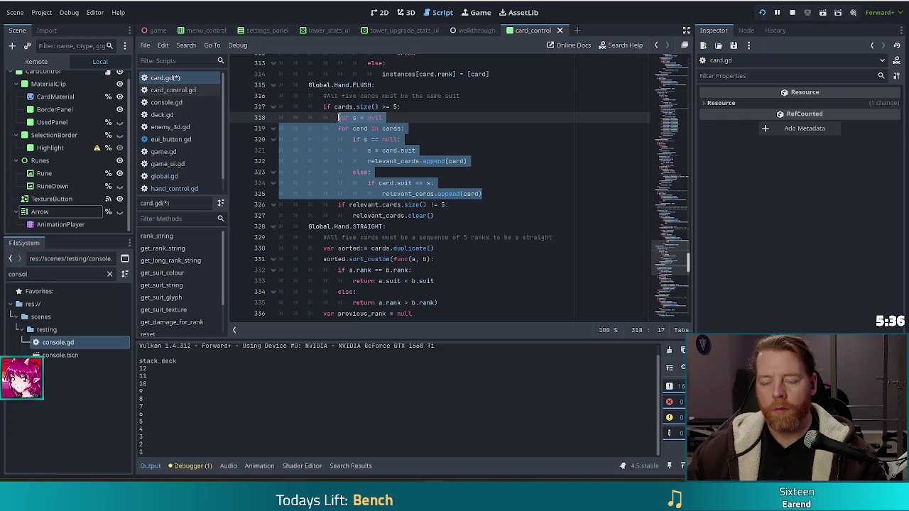
Step: Paste the grouping loop over the old flush loop and indent it under the size check
key("ctrl+v")
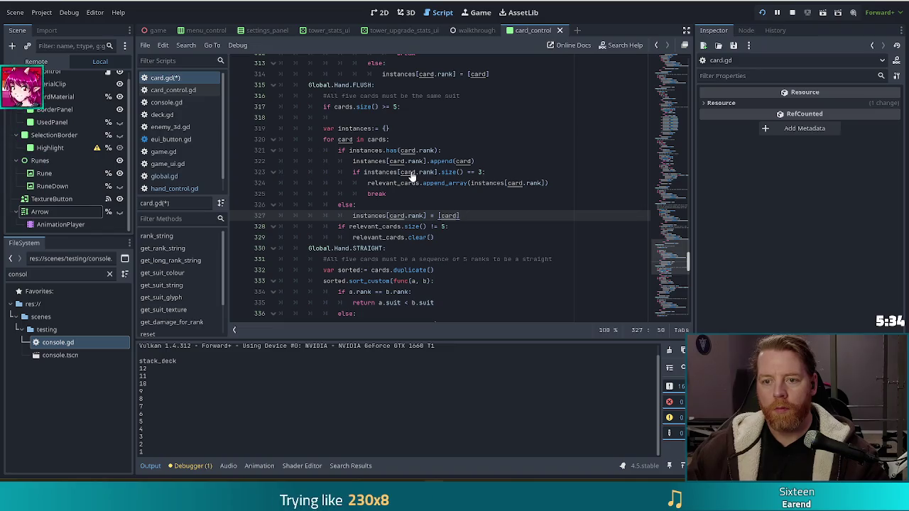
mouse_move(339, 128)
left_mouse_down()
mouse_move(383, 193)
mouse_move(362, 208)
left_mouse_up()
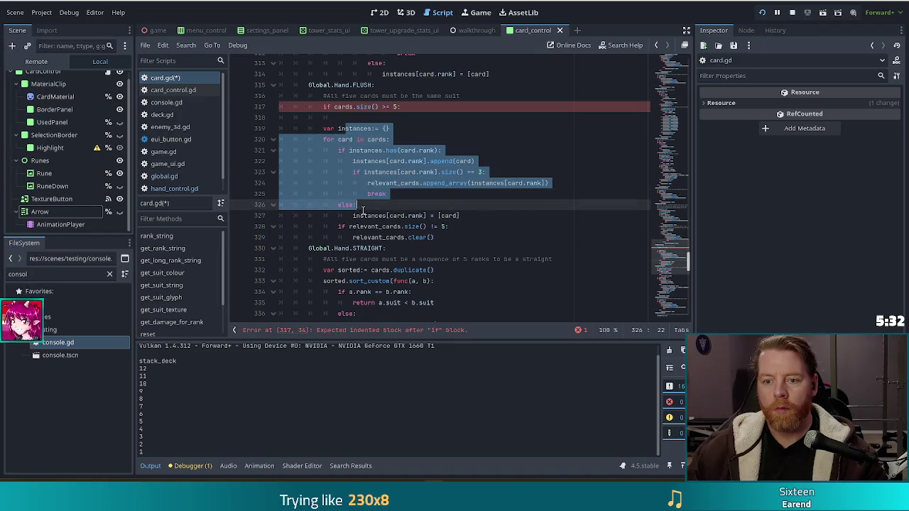
key("Tab")
left_click_drag(341, 118, 408, 112)
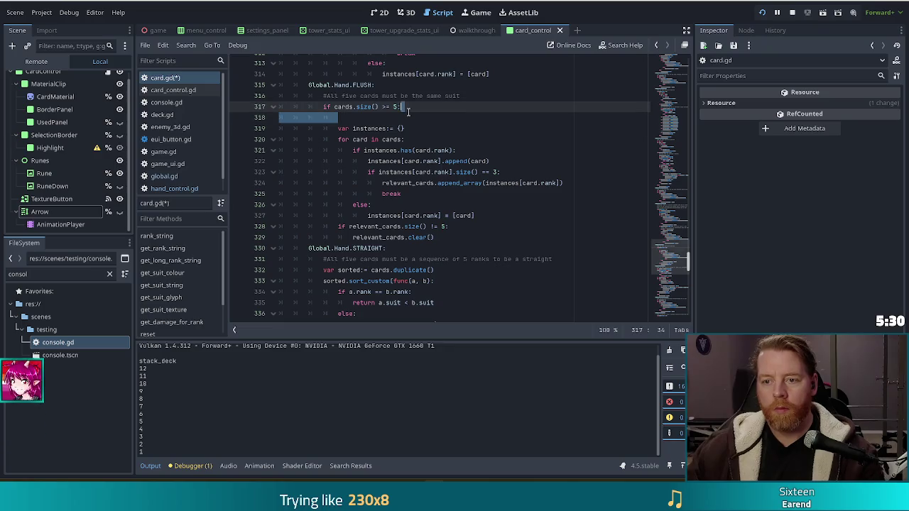
key("Delete")
Step: Switch rank to suit in the has() check, append line and group size check, raising 3 to 5
double_click(442, 139)
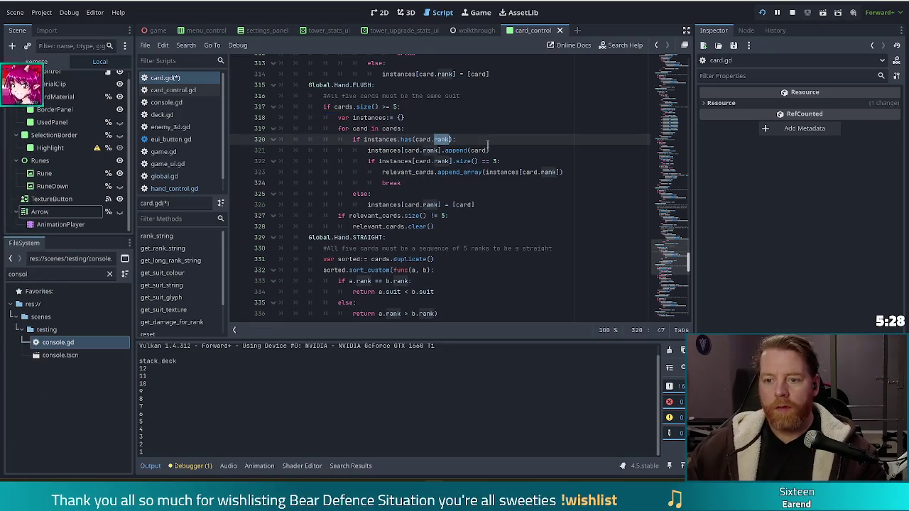
type("suit")
left_click(419, 128)
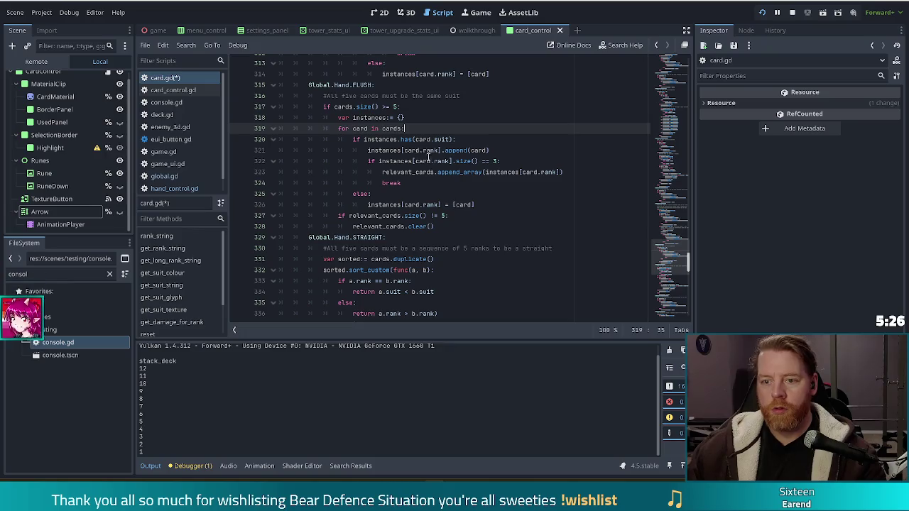
double_click(430, 149)
type("suit")
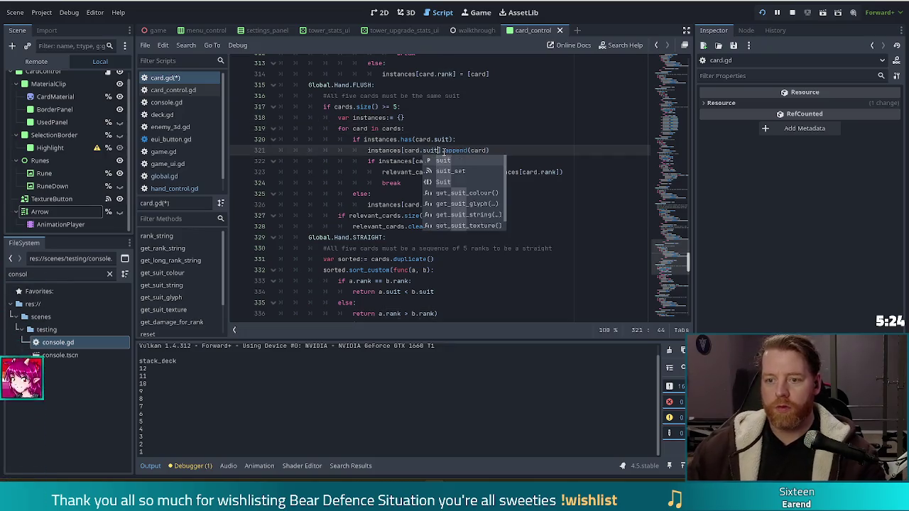
key("Escape")
key("Up")
key("Up")
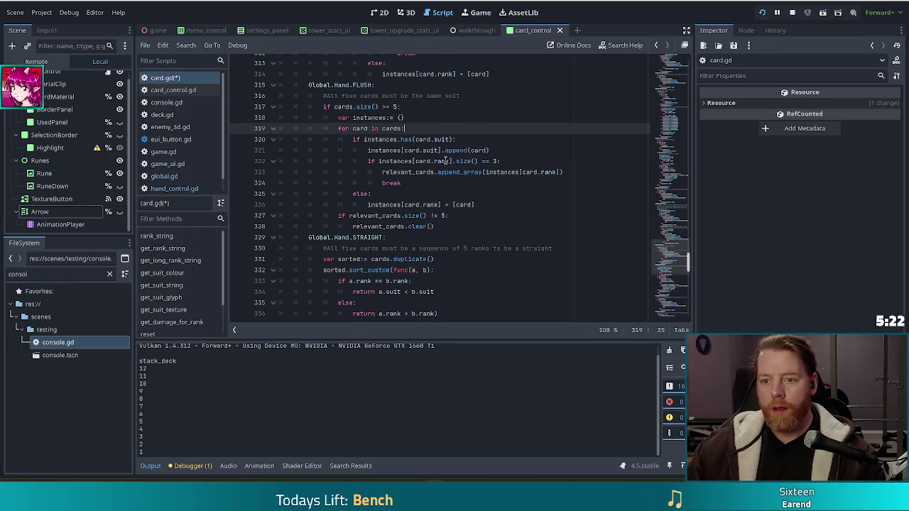
double_click(446, 161)
type("su")
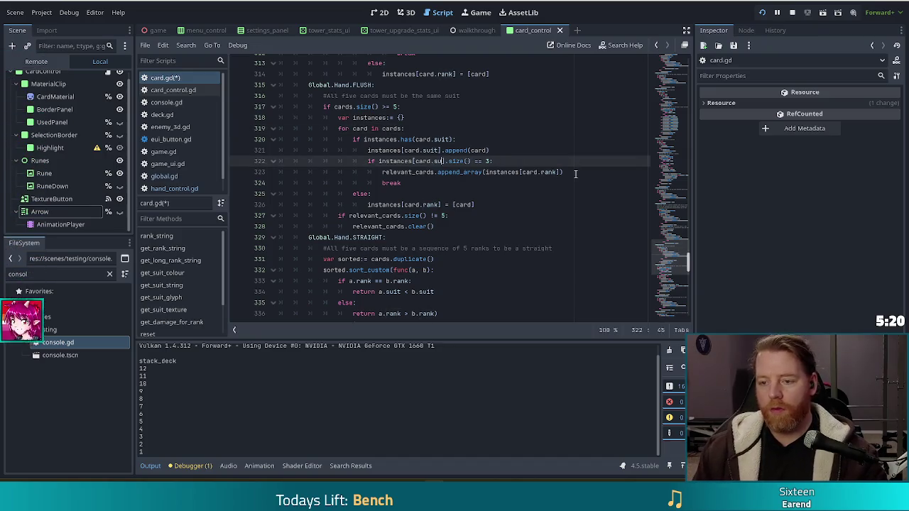
type("it")
key("Escape")
key("End")
key("Left")
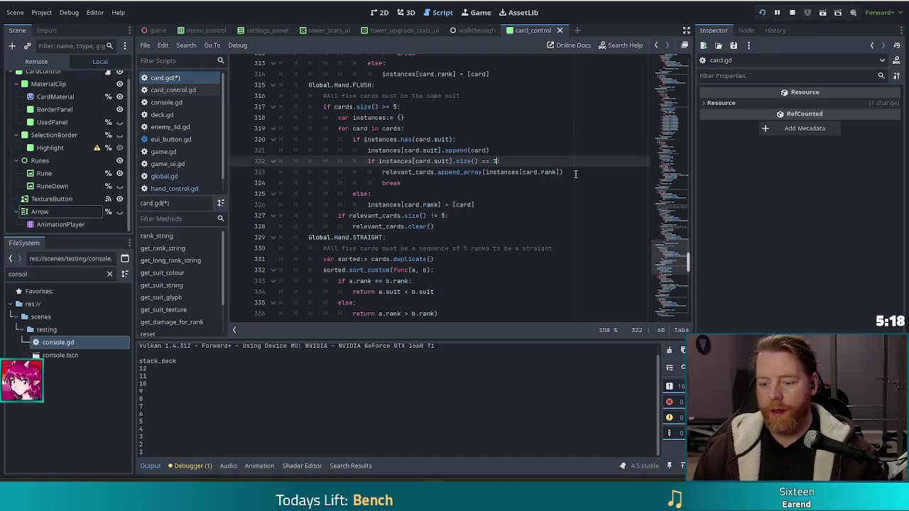
key("BackSpace")
type("5")
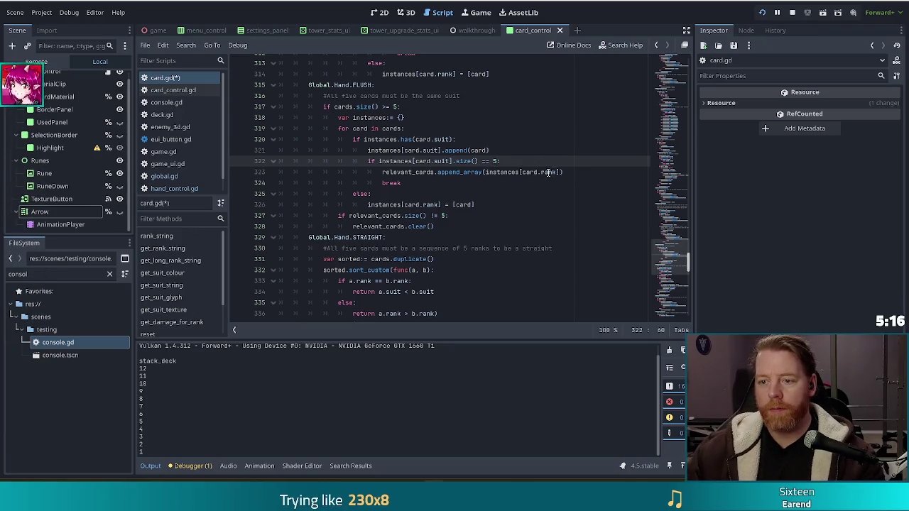
Step: Switch the append_array and else assignment to suit, then save and run with F5
double_click(549, 172)
type("suit")
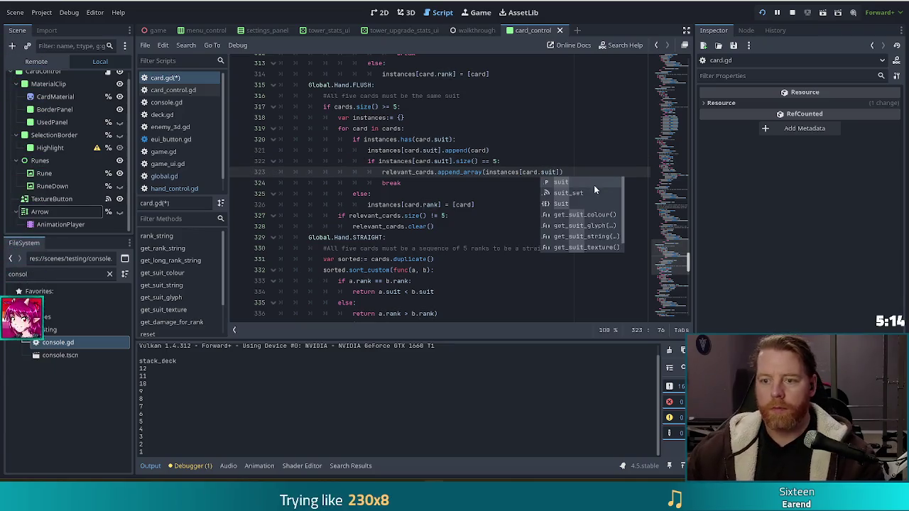
left_click(409, 162)
left_click(363, 190)
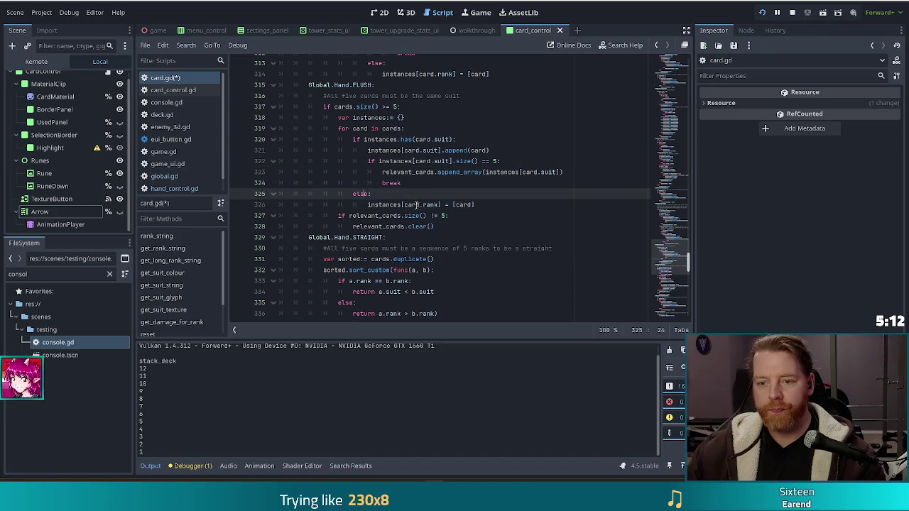
double_click(431, 204)
type("suit")
left_click(419, 181)
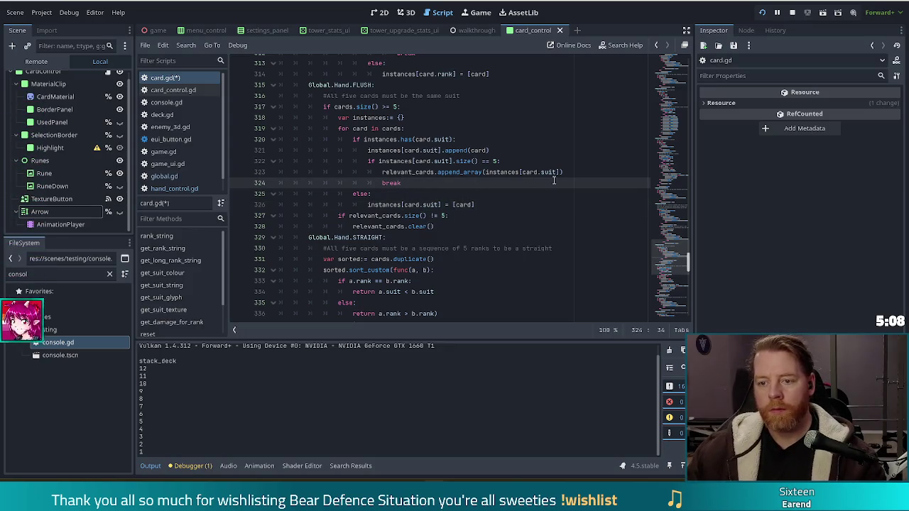
left_click(480, 205)
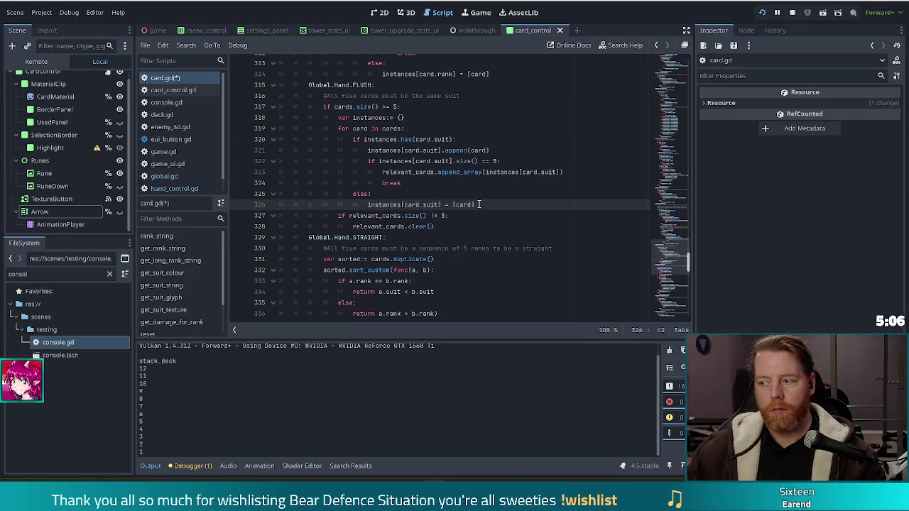
left_click(407, 216)
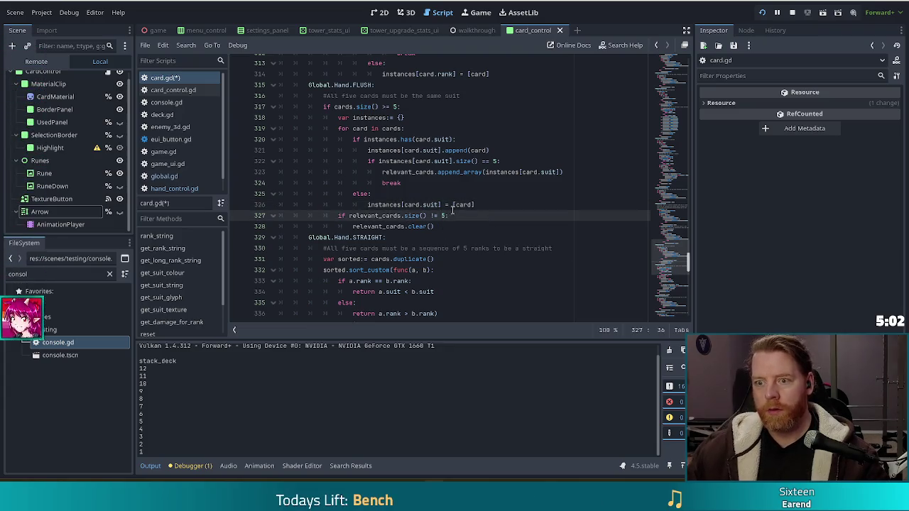
key("F5")
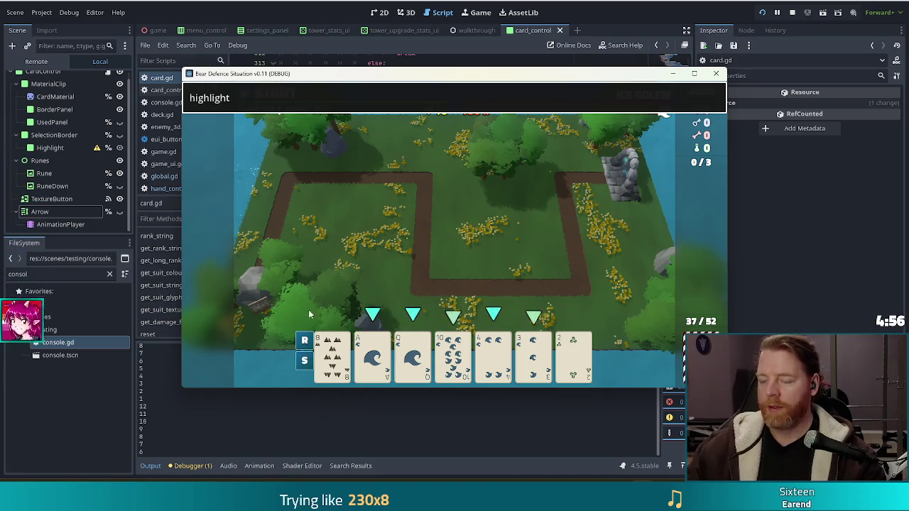
Step: Close the game window and bring up console.gd from the script list
left_click(455, 390)
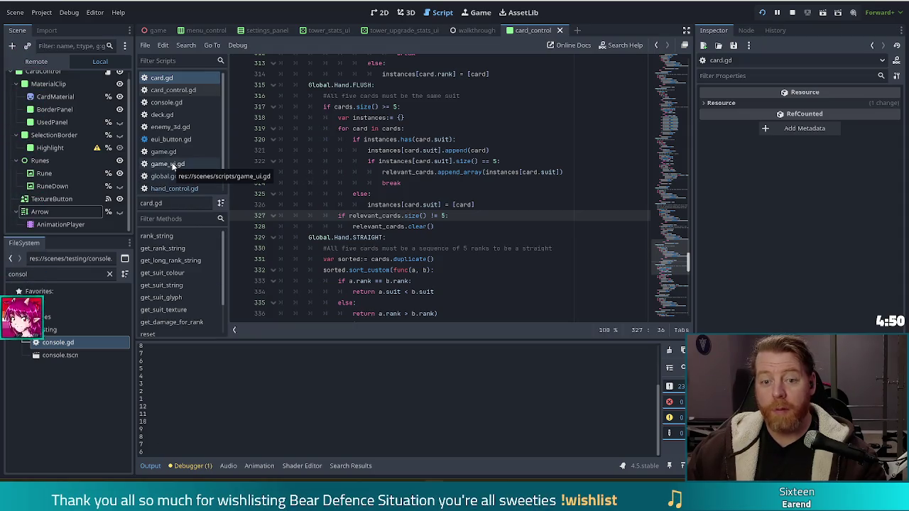
scroll(179, 165, "down", 1)
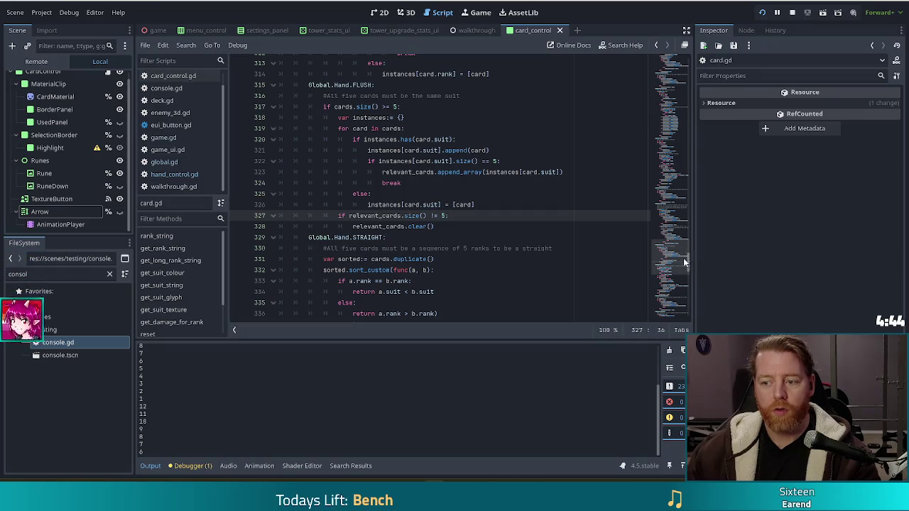
scroll(171, 105, "up", 1)
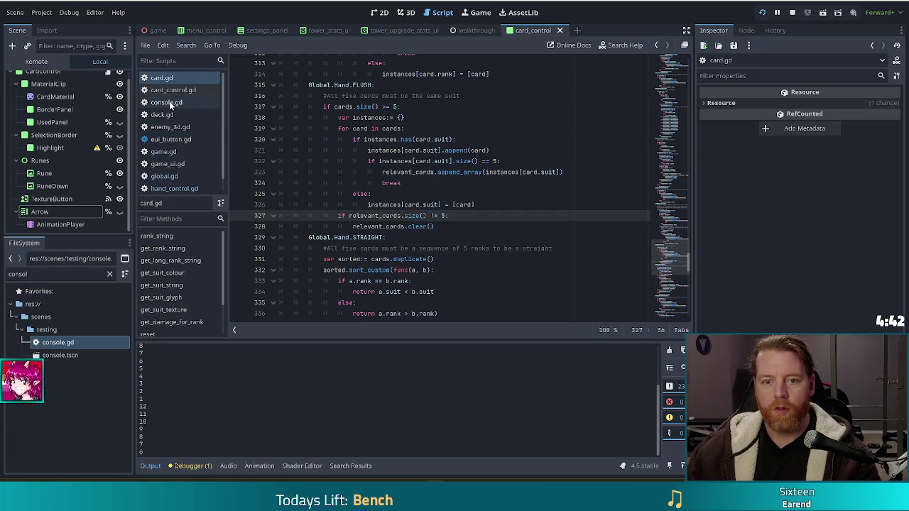
left_click(172, 104)
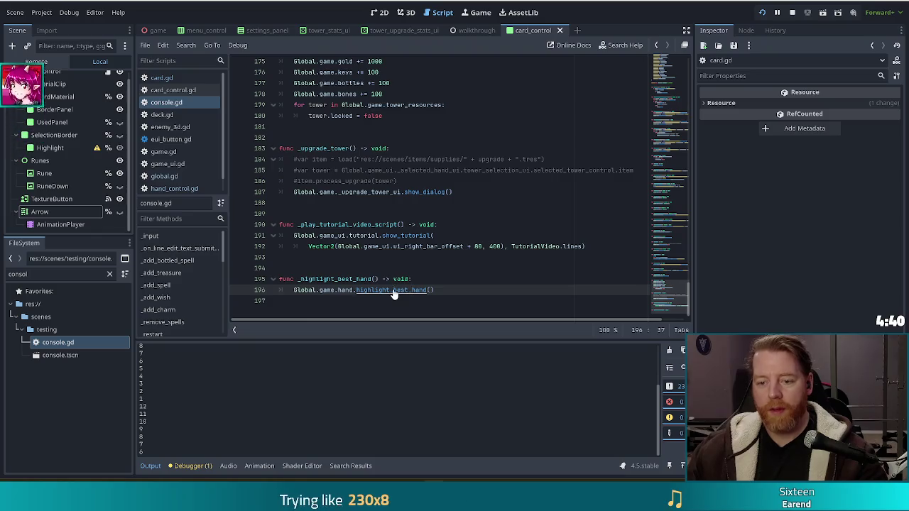
Step: Delete the debug print(x) line from highlight_best_hand in hand_control.gd, then navigate back
left_click(394, 292, "ctrl")
left_click_drag(351, 225, 505, 214)
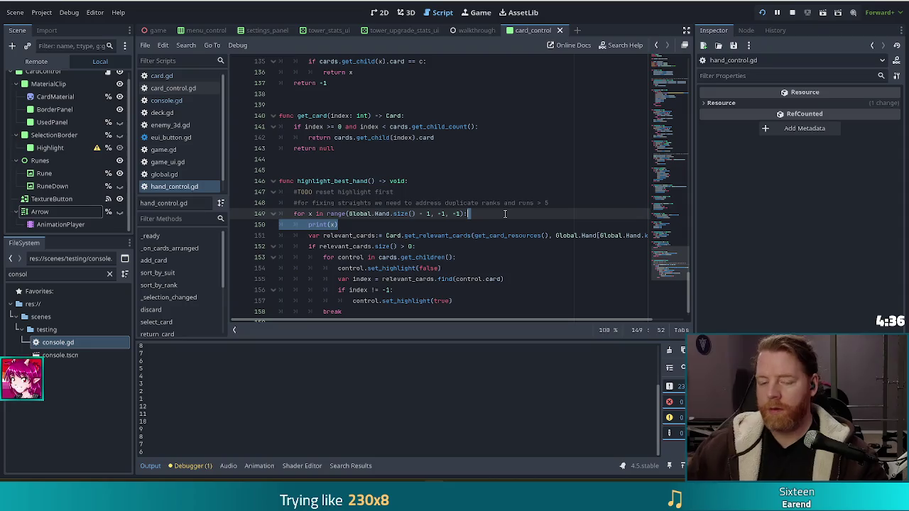
key("BackSpace")
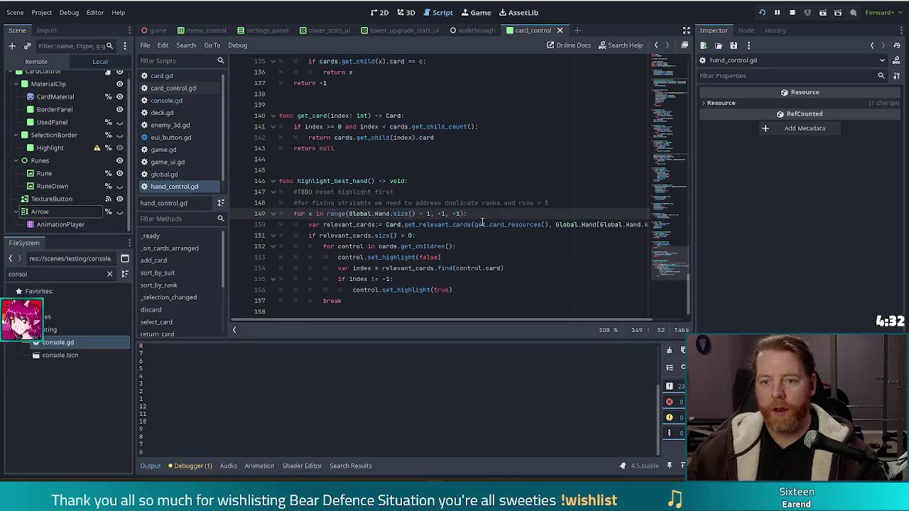
key("alt+Left")
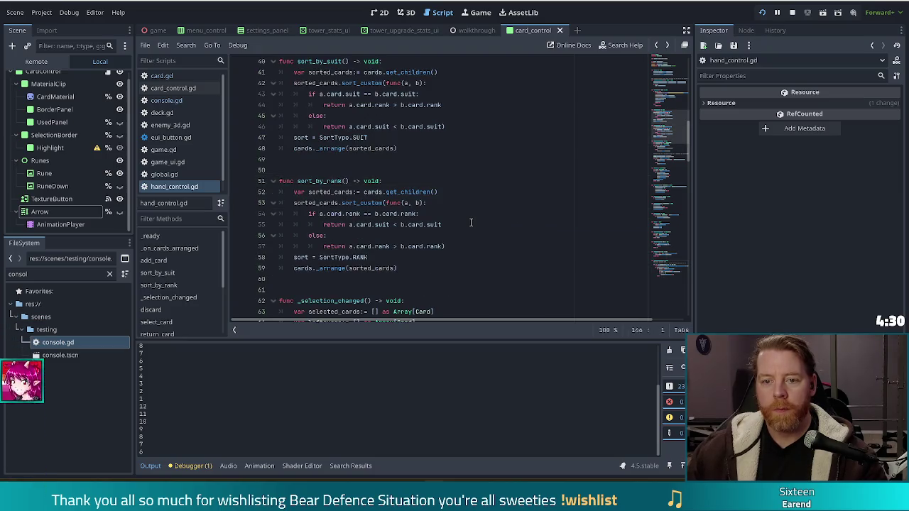
key("alt+Left")
key("alt+Left")
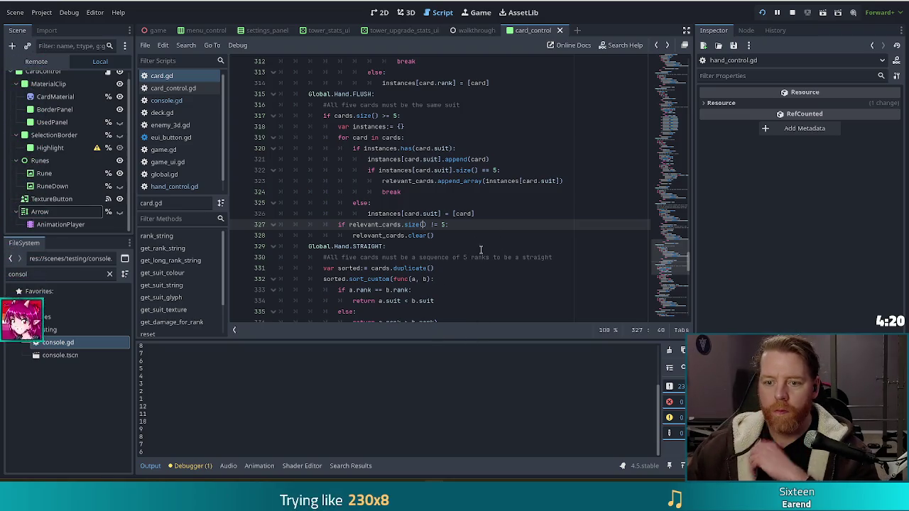
scroll(481, 250, "up", 5)
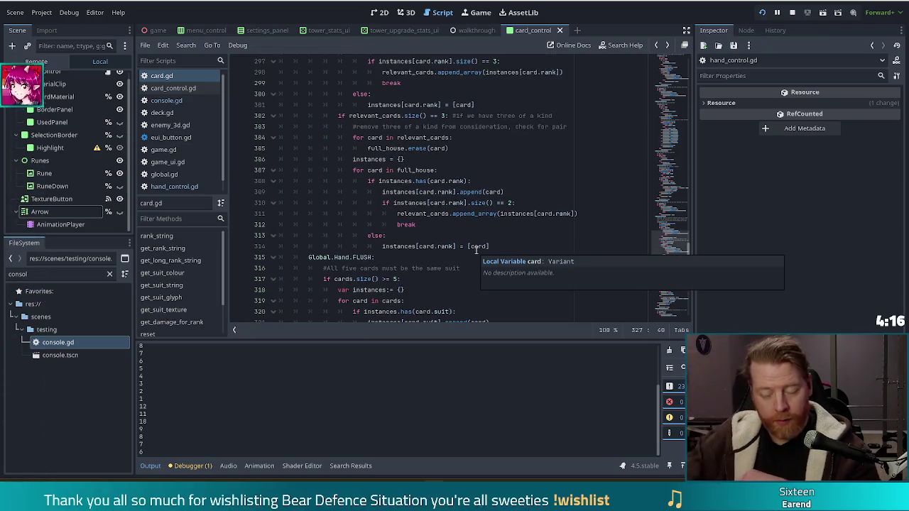
key("alt+Tab")
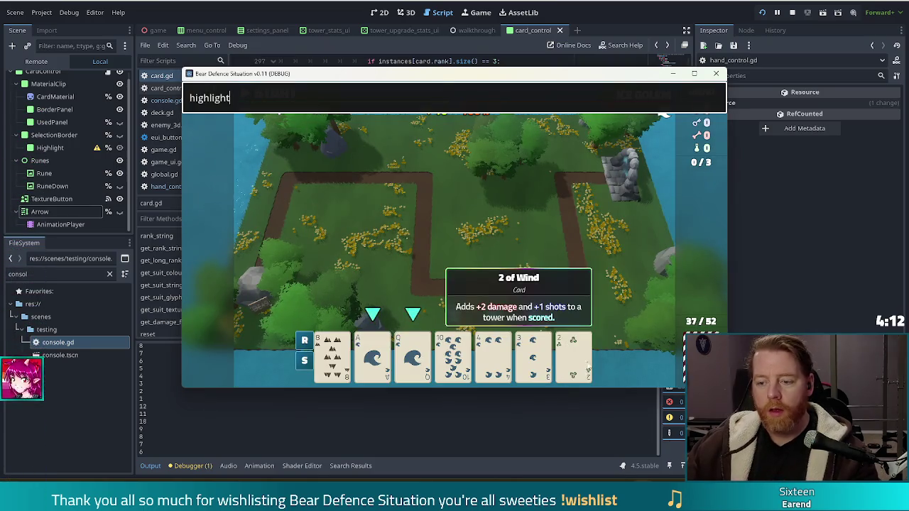
left_click(335, 356)
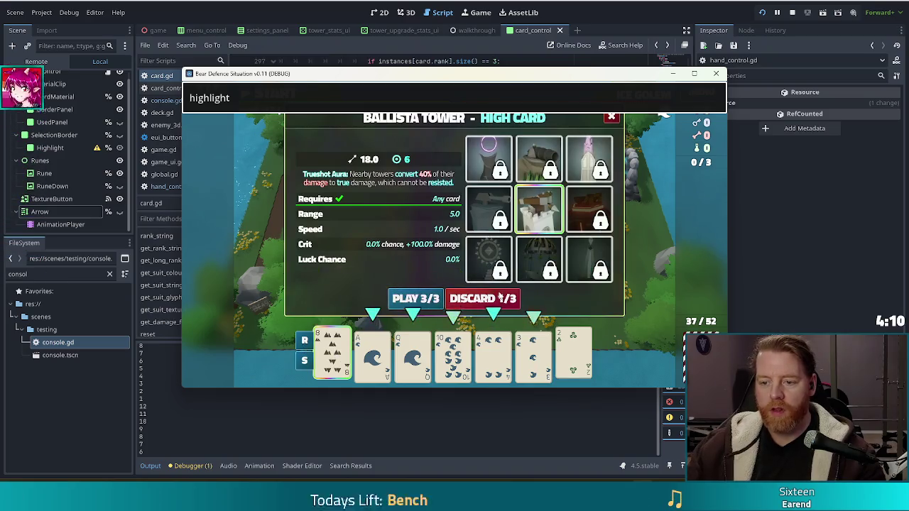
left_click(483, 298)
left_click(357, 362)
left_click(334, 355)
key("ctrl+a")
type("di")
type("card")
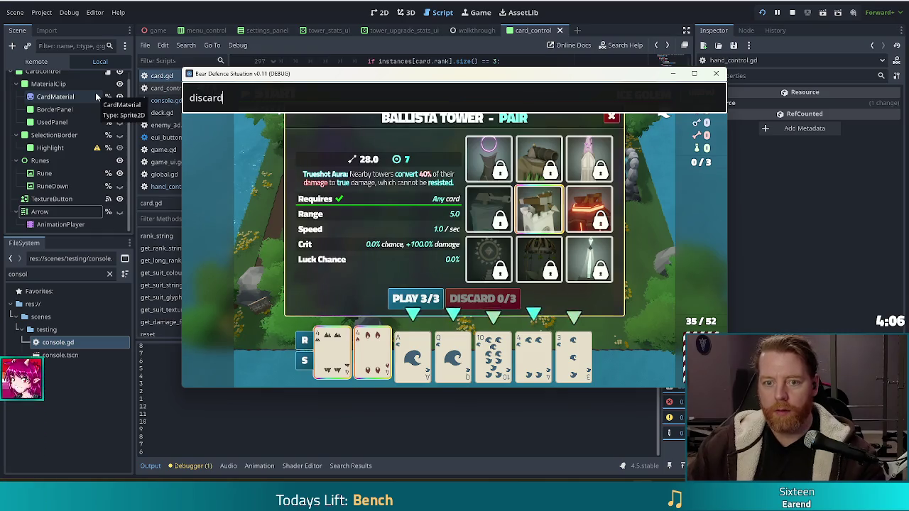
key("Return")
key("ctrl+a")
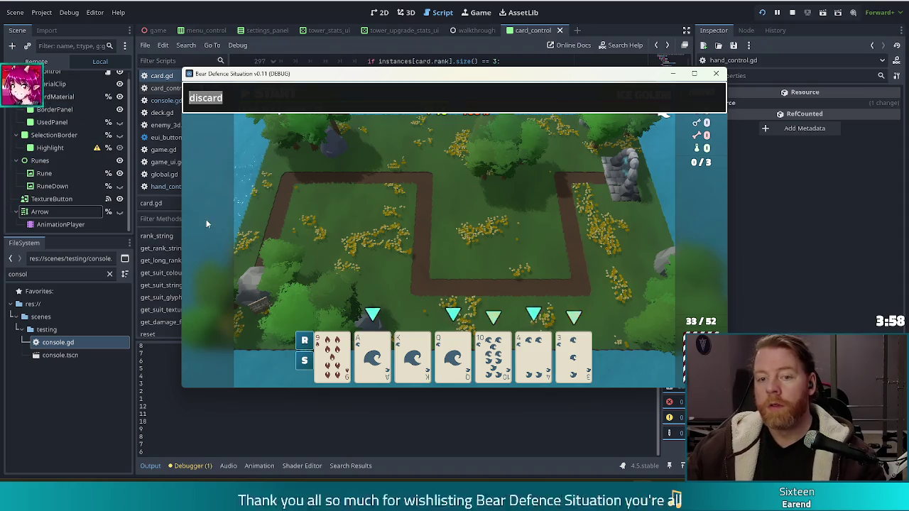
type("highlight")
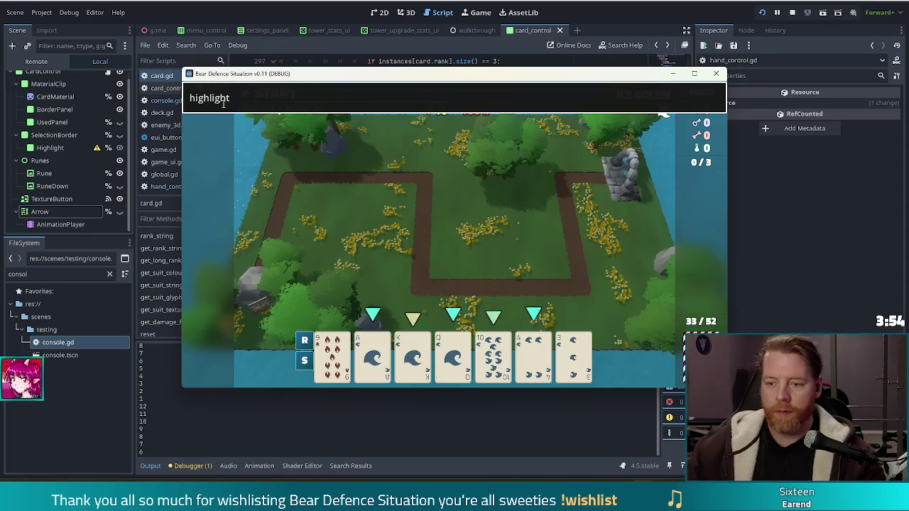
left_click(304, 342)
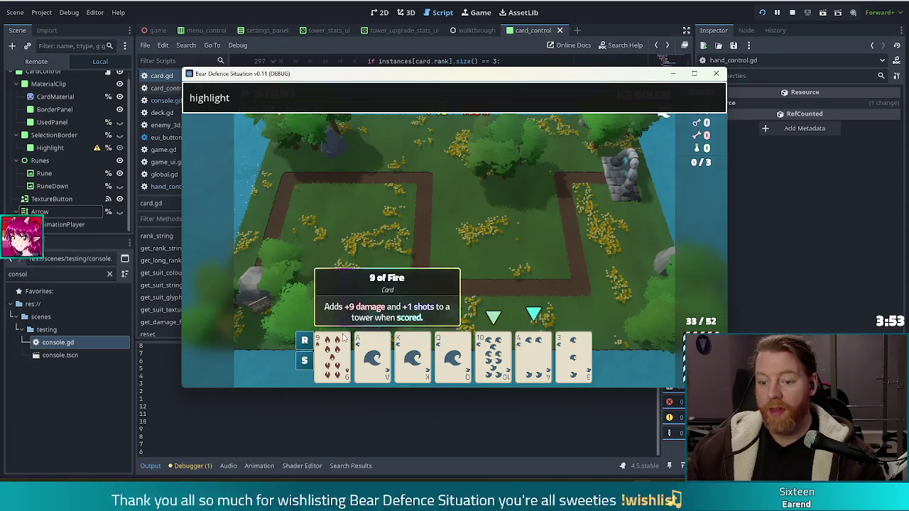
left_click(304, 361)
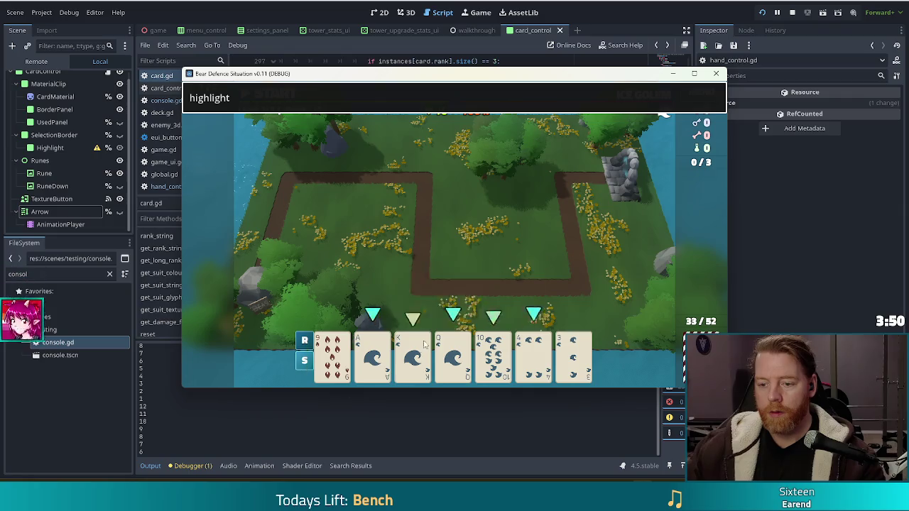
mouse_move(568, 360)
left_mouse_down()
mouse_move(455, 369)
mouse_move(417, 384)
left_mouse_up()
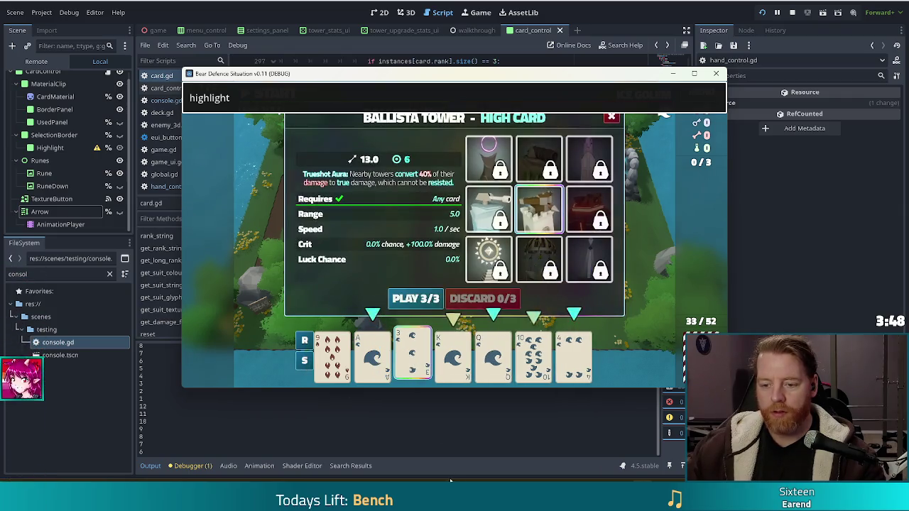
left_click(415, 364)
left_click(256, 99)
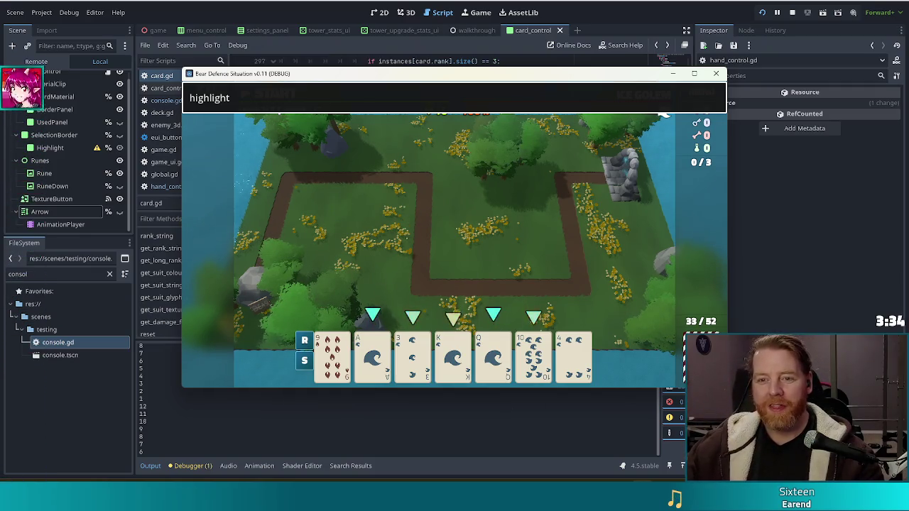
key("F8")
left_click(438, 204)
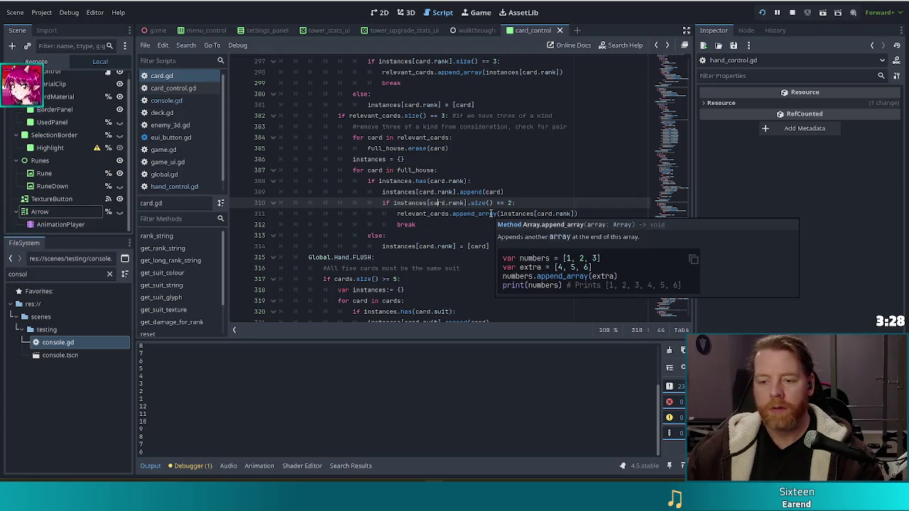
Step: Copy the straight check's sorting code (lines 330–336) into the flush size check, indented
scroll(467, 268, "down", 4)
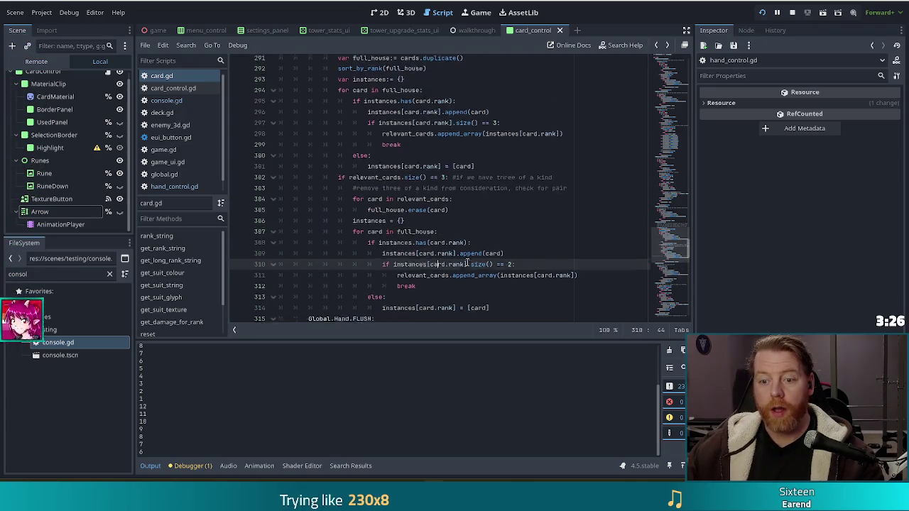
scroll(465, 261, "down", 5)
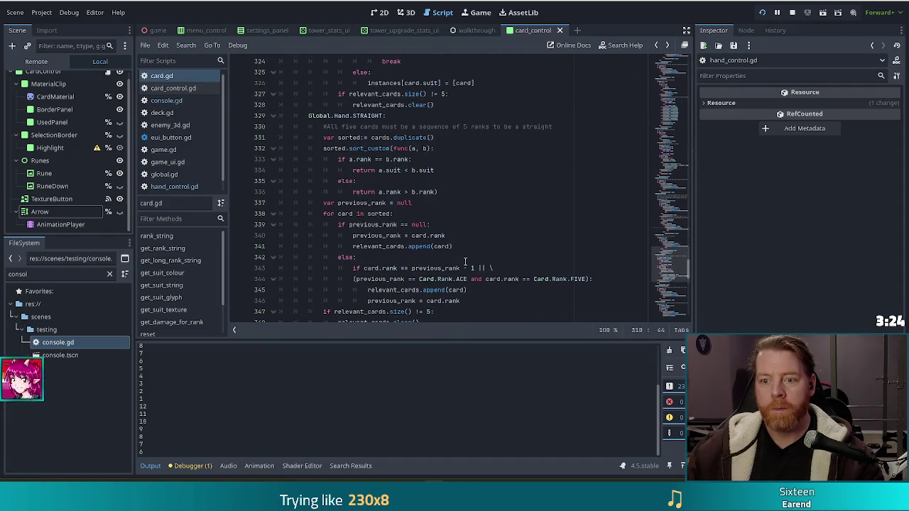
left_click(445, 148)
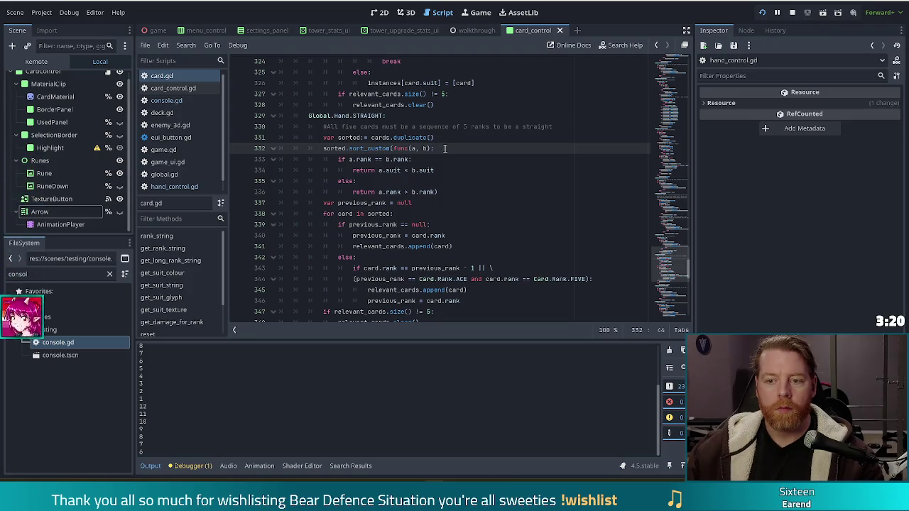
left_click(443, 192)
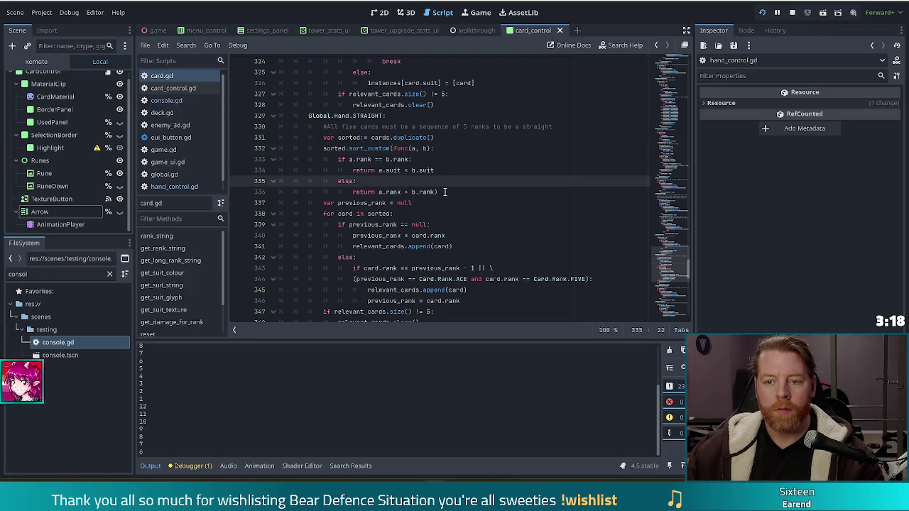
left_click_drag(445, 192, 564, 128)
key("ctrl+c")
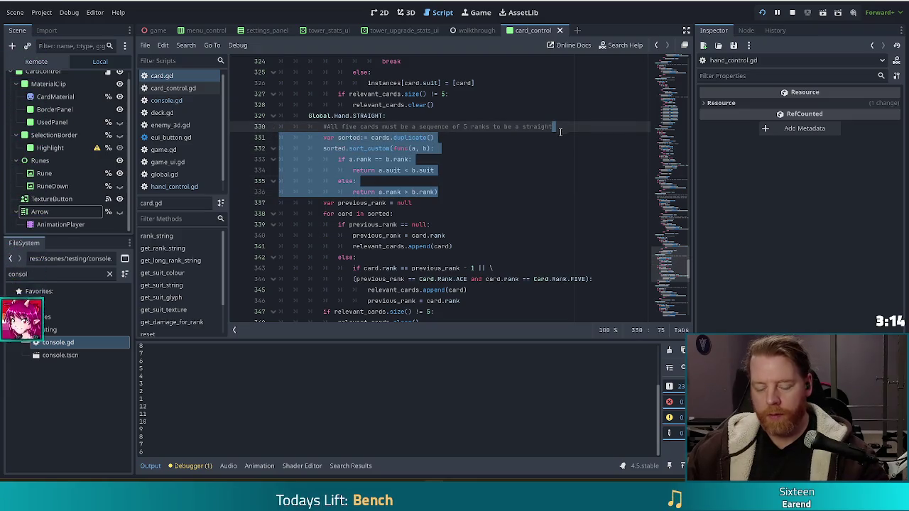
scroll(426, 178, "up", 9)
scroll(326, 155, "down", 4)
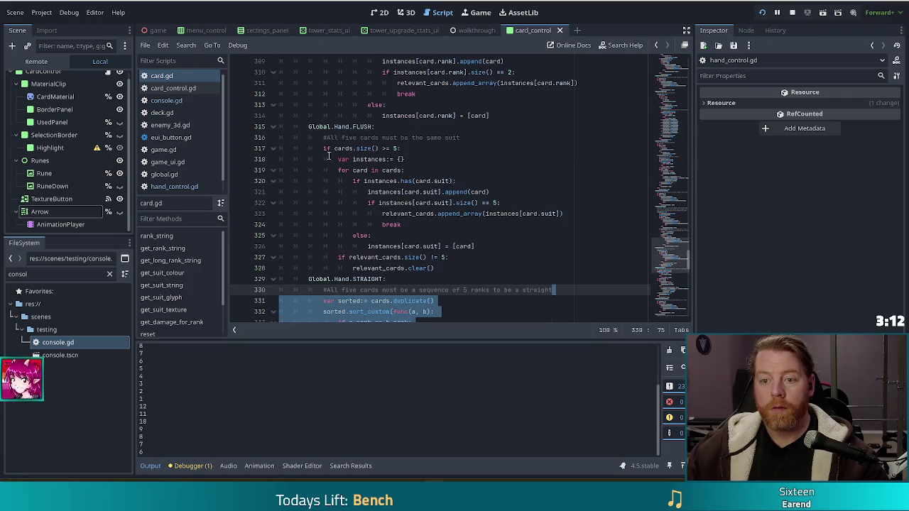
left_click(435, 149)
key("ctrl+v")
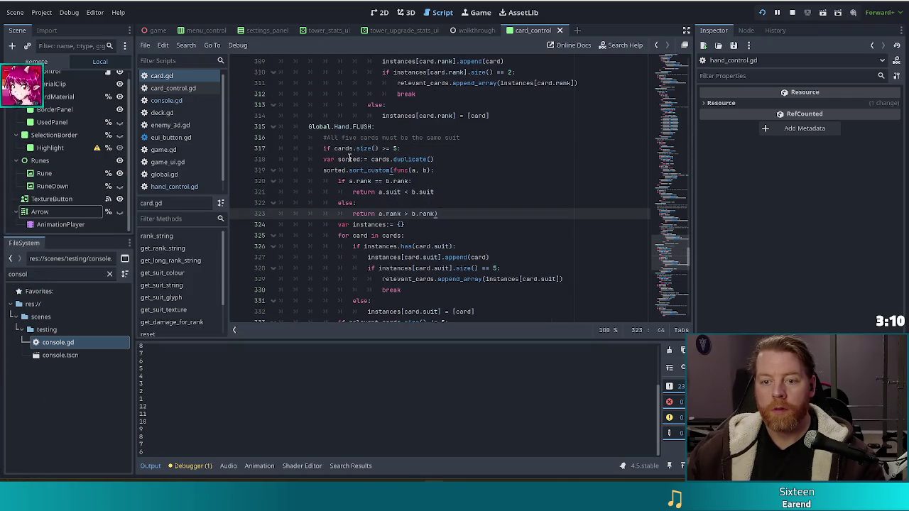
mouse_move(324, 159)
left_mouse_down()
mouse_move(364, 213)
mouse_move(405, 216)
left_mouse_up()
key("Tab")
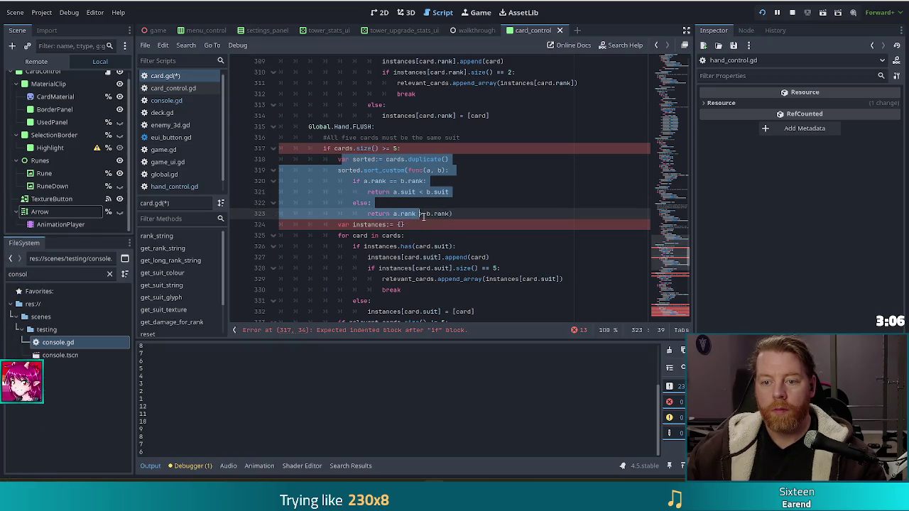
left_click(384, 171)
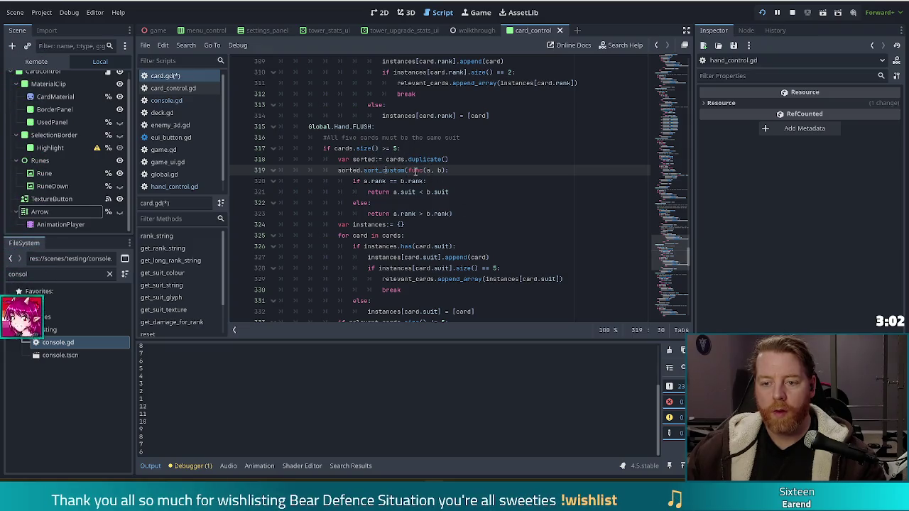
Step: Delete the inline sort_custom comparison block after the duplicate line
left_click_drag(458, 214, 336, 171)
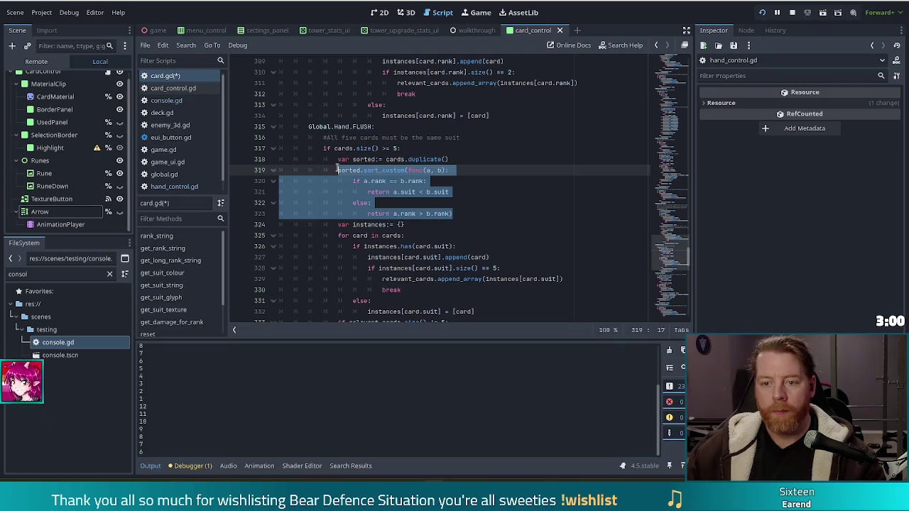
left_click(419, 148)
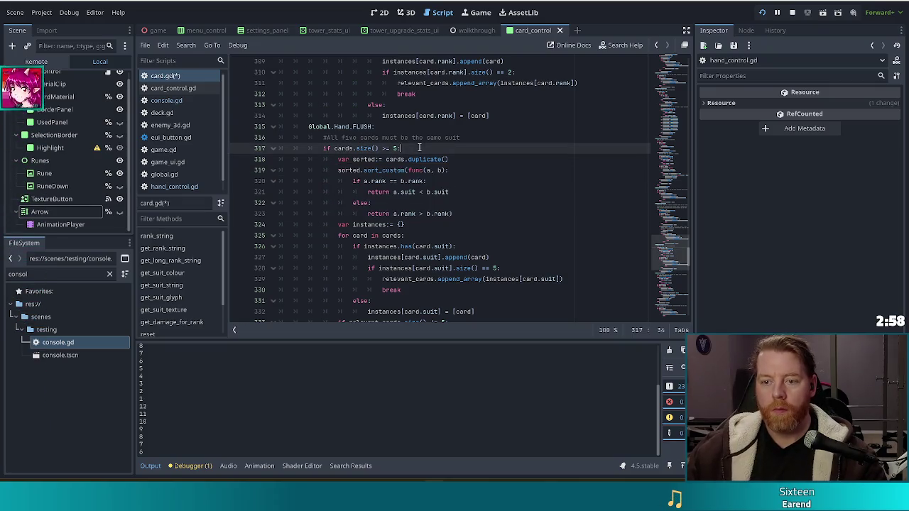
left_click_drag(455, 214, 458, 159)
key("ctrl+c")
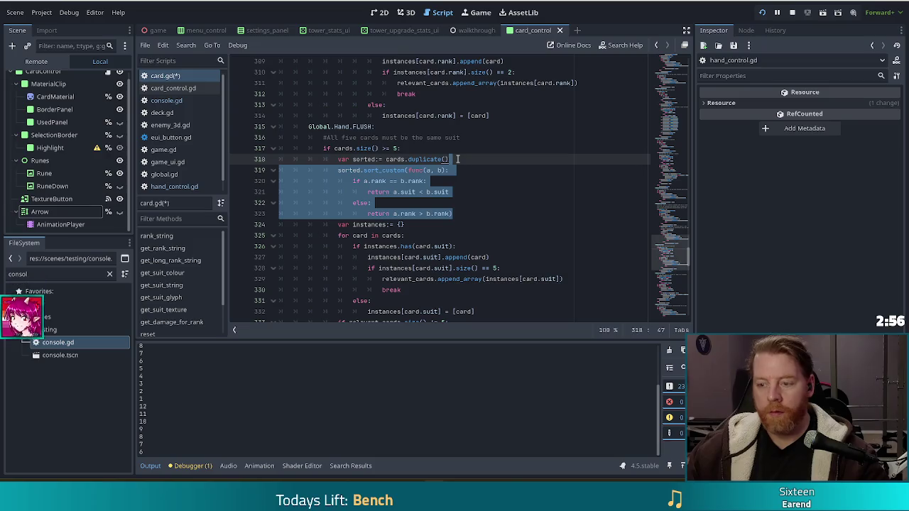
key("BackSpace")
scroll(444, 300, "down", 20)
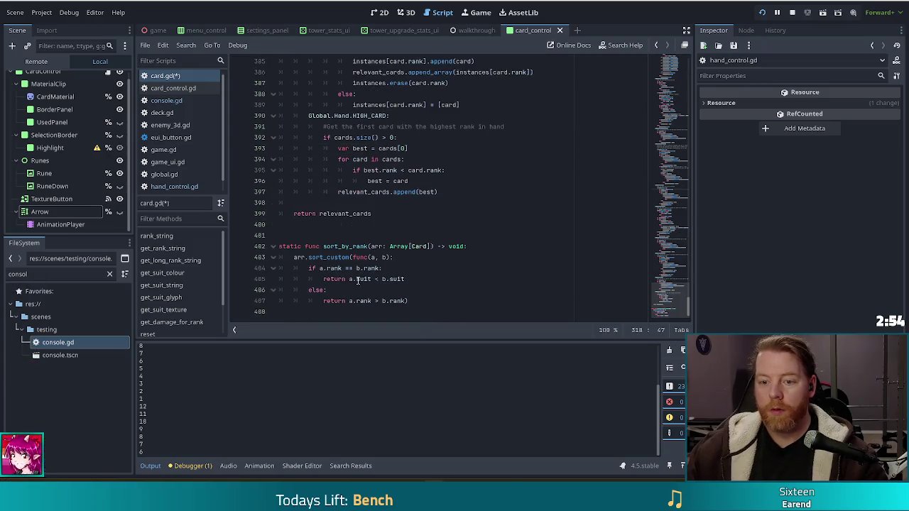
Step: Add 'static func sort_by_suit(arr: Array[Card]) -> void:' below sort_by_rank
left_click(444, 301)
key("Return")
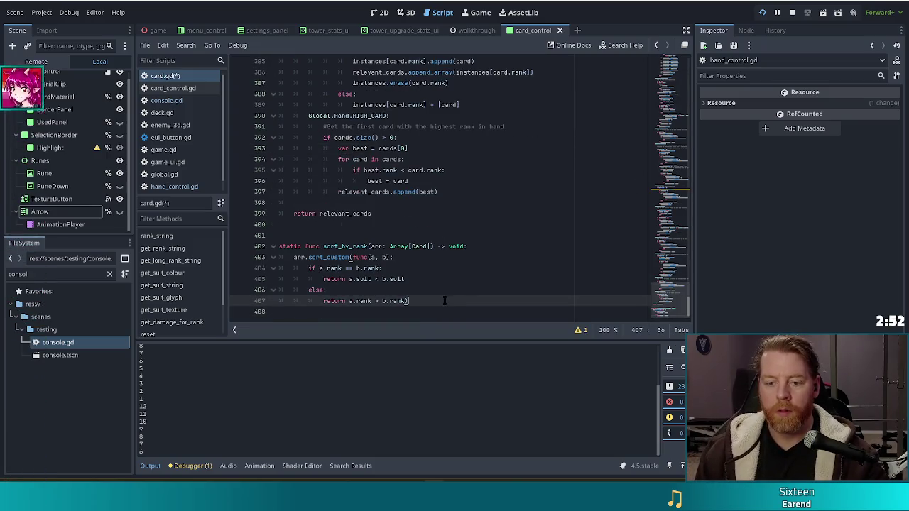
key("Tab")
key("Tab")
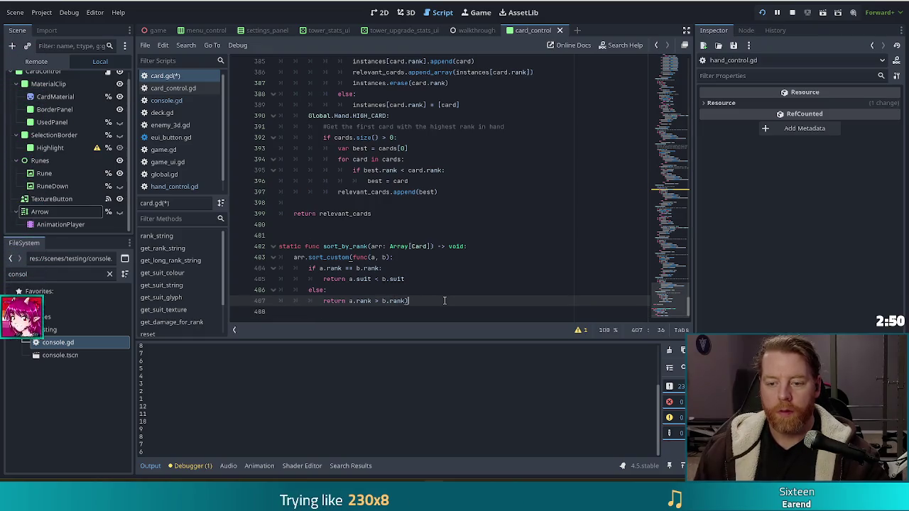
key("Return")
key("Return")
type("static func sor")
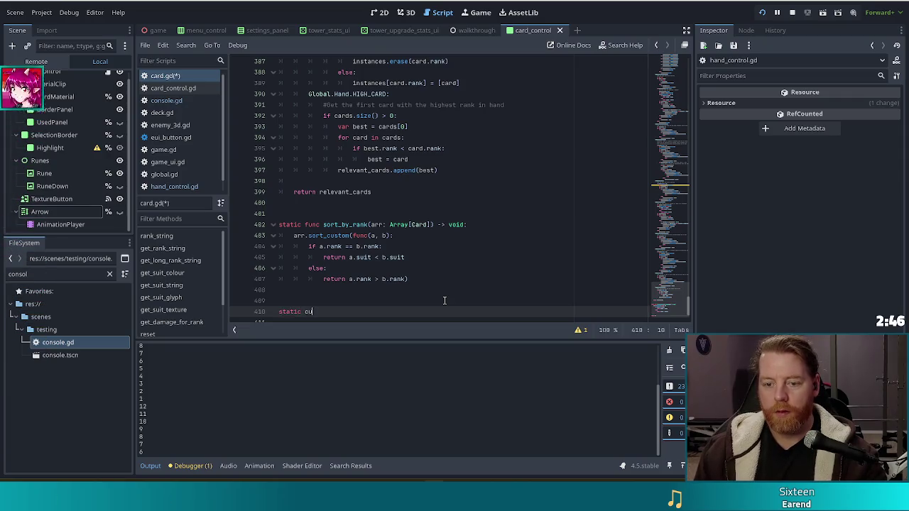
type("t_")
key("BackSpace")
key("BackSpace")
key("BackSpace")
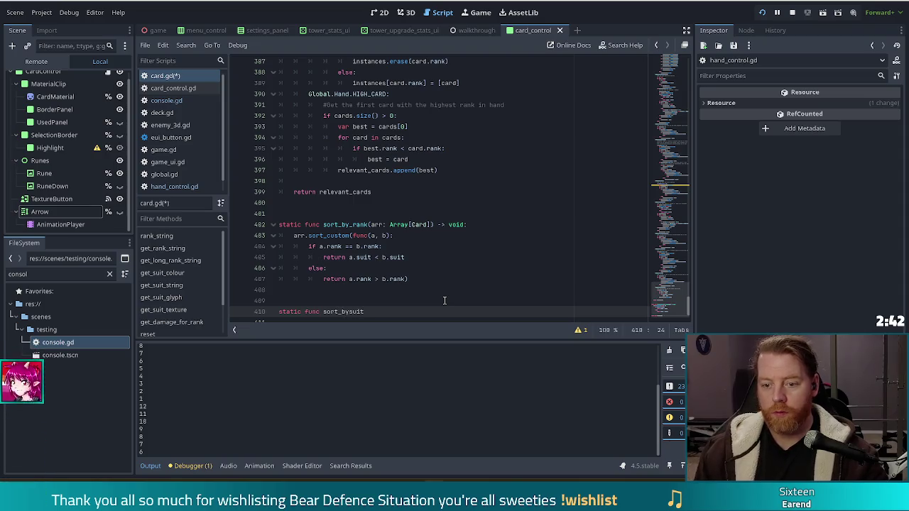
type("_suit(arr: Arra")
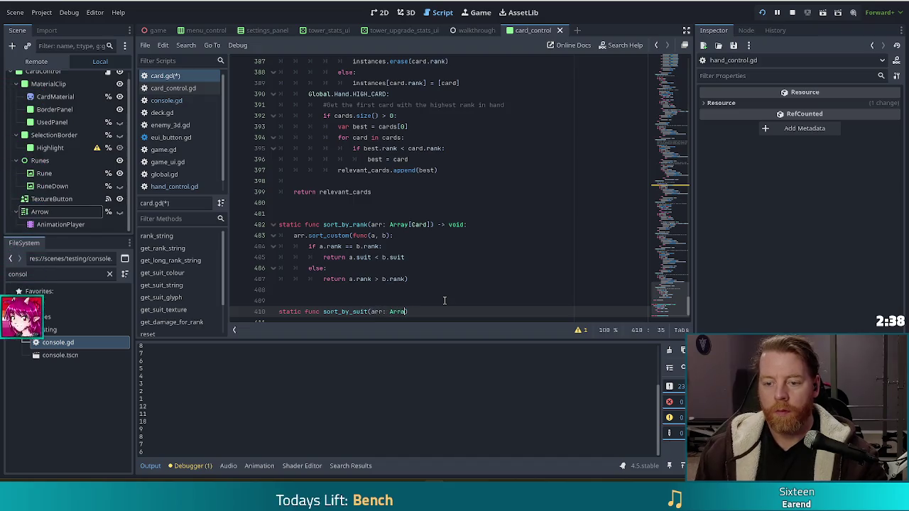
type("y[Card])")
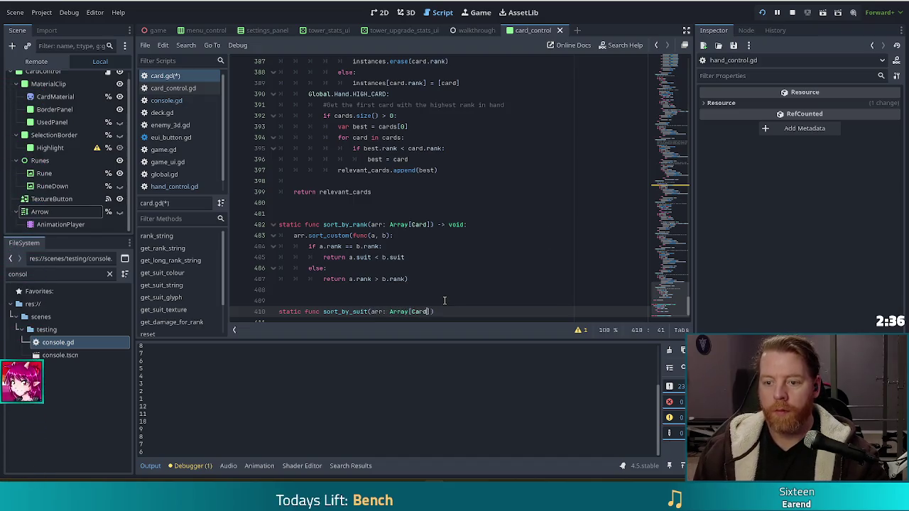
type(" -> void:")
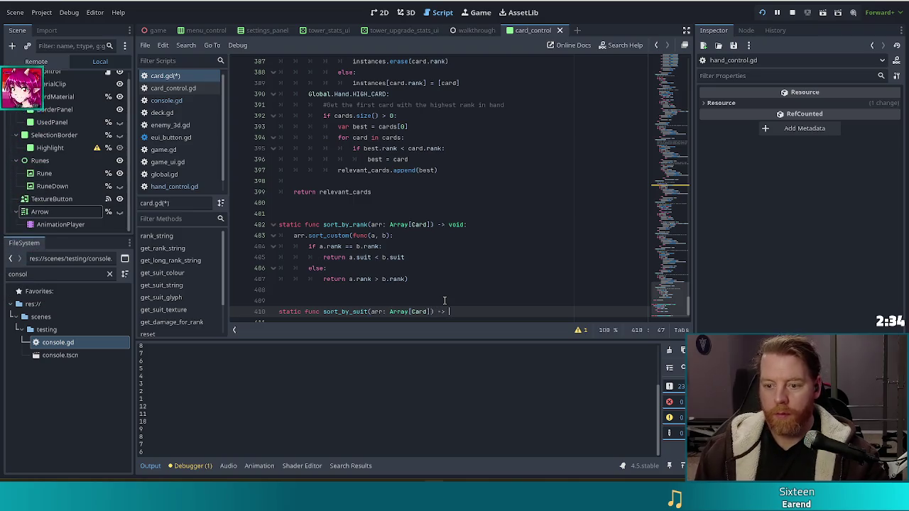
key("Return")
Step: Paste the sort_custom block as its body, outdent it, rename sorted to arr, and save
key("ctrl+v")
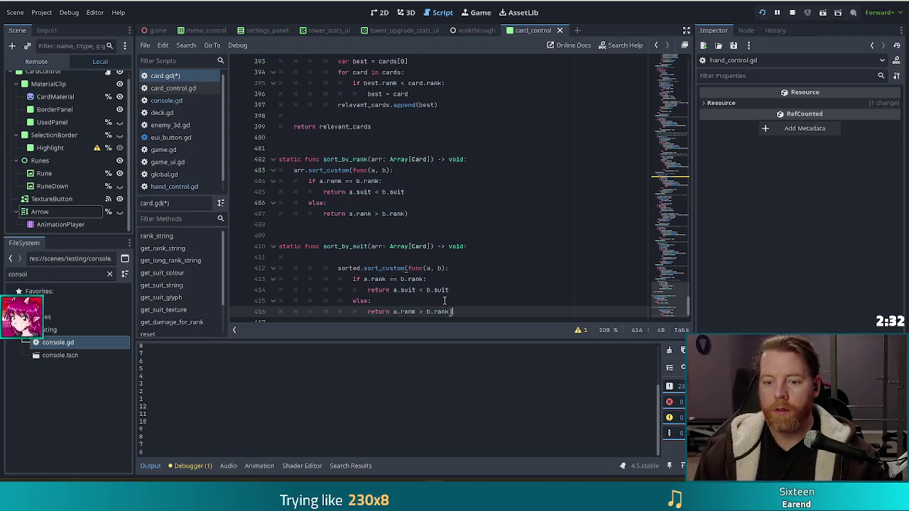
left_click_drag(281, 268, 381, 313)
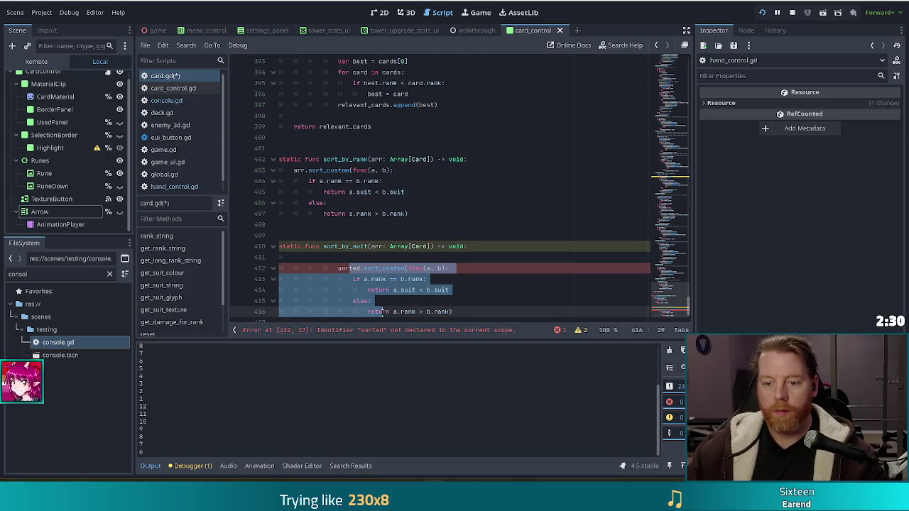
key("shift+Tab")
key("shift+Tab")
key("shift+Tab")
left_click(421, 256)
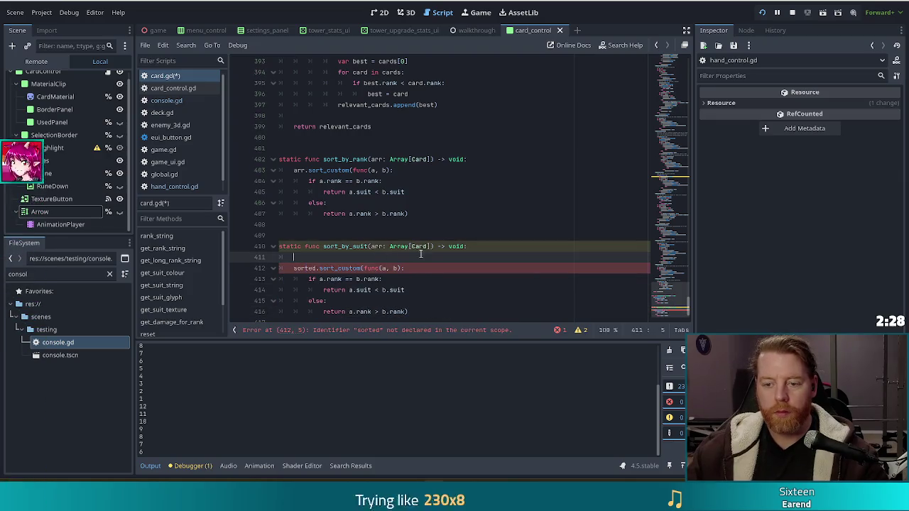
left_click(474, 247)
key("Delete")
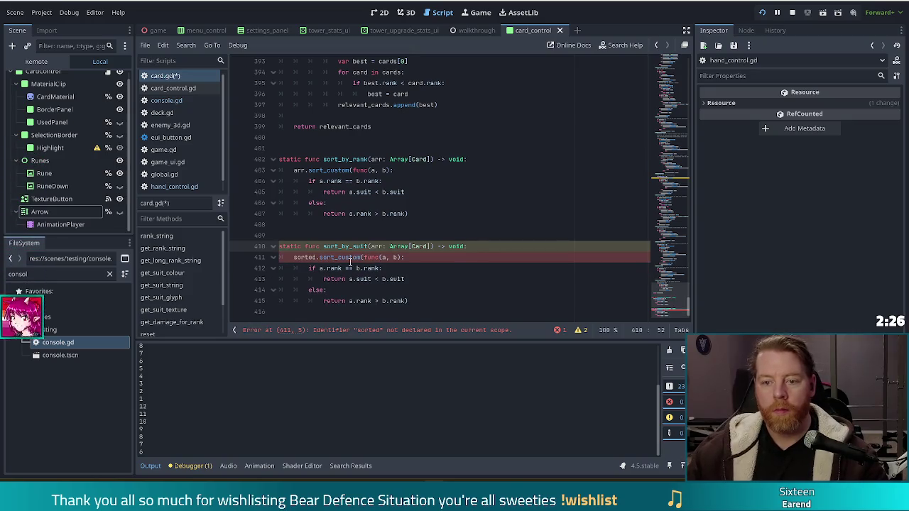
double_click(302, 257)
type("arra")
key("BackSpace")
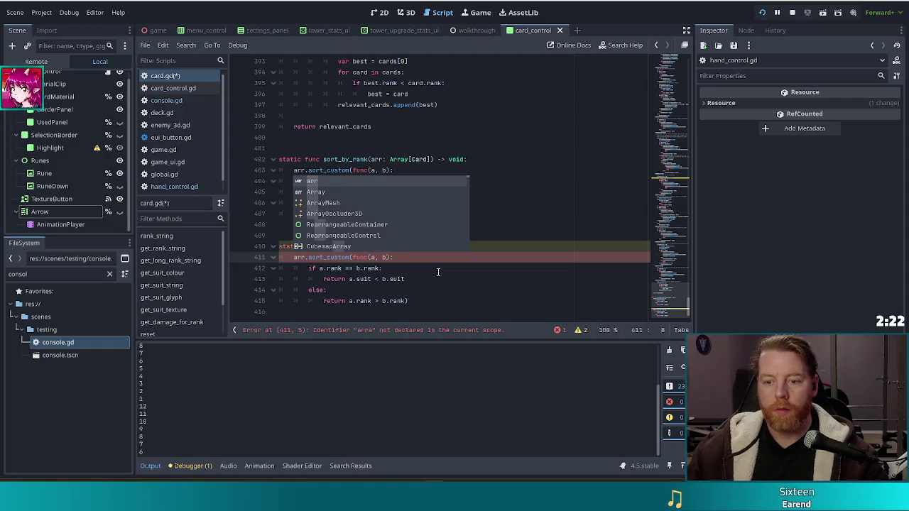
key("Escape")
key("Down")
key("Down")
key("Down")
key("Up")
key("ctrl+s")
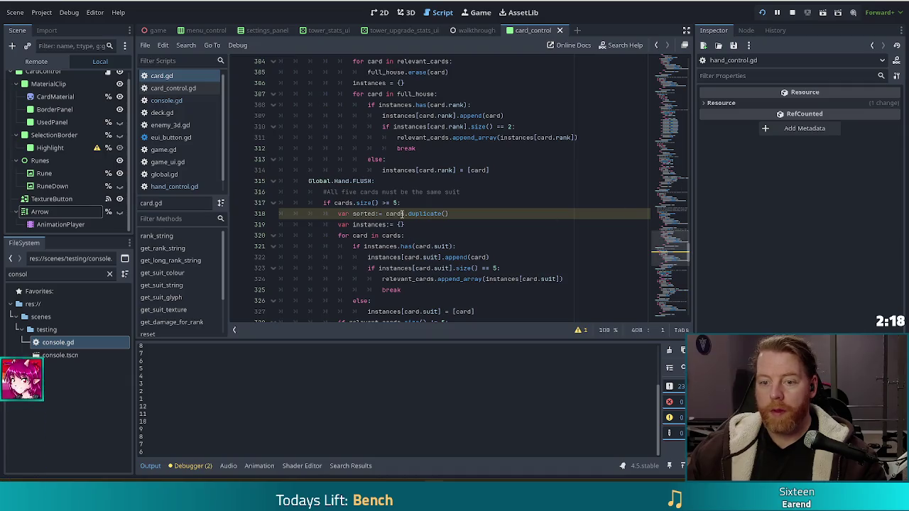
left_click(402, 213)
left_click(453, 214)
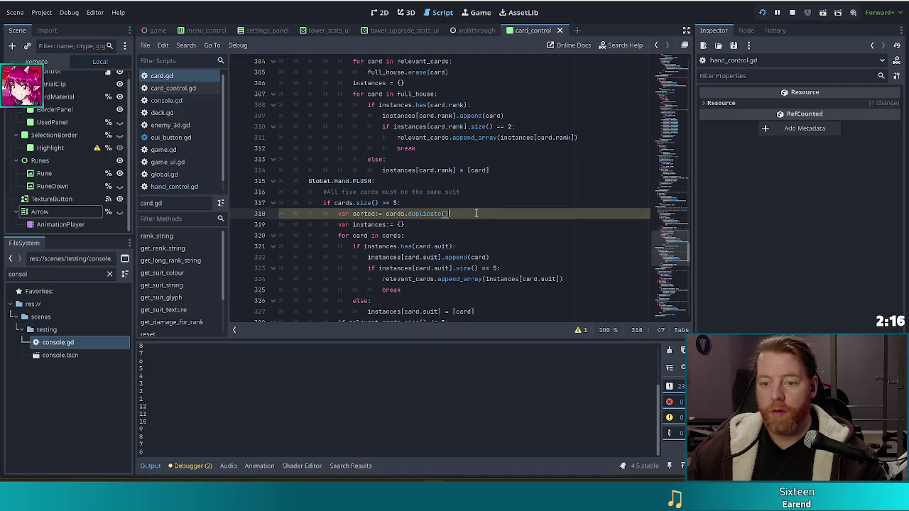
key("Return")
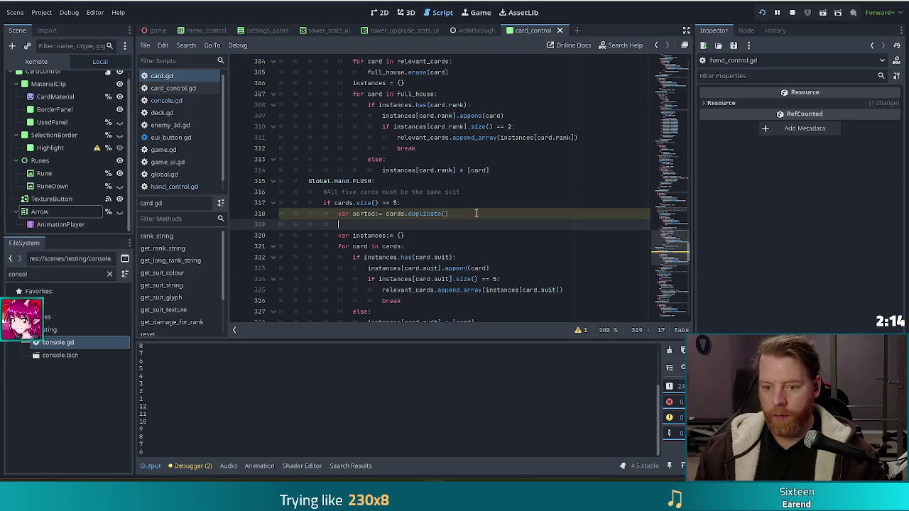
type("sort_by")
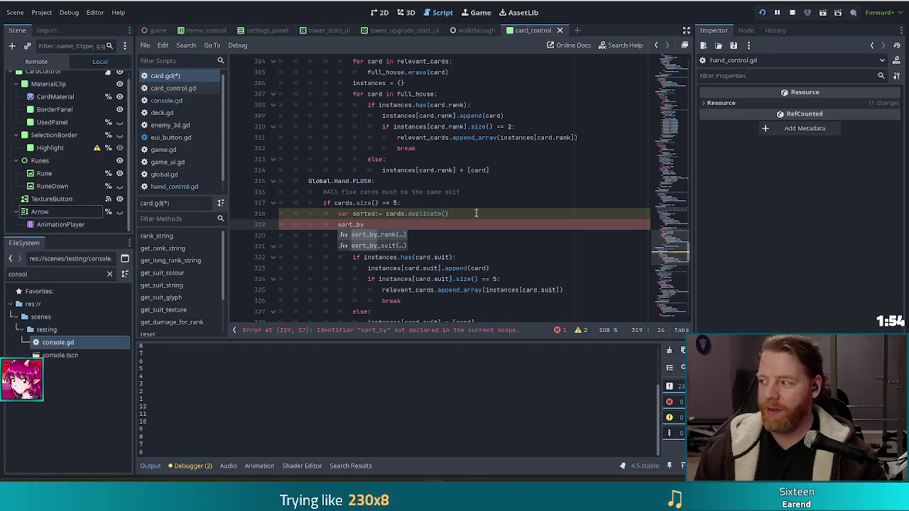
key("Return")
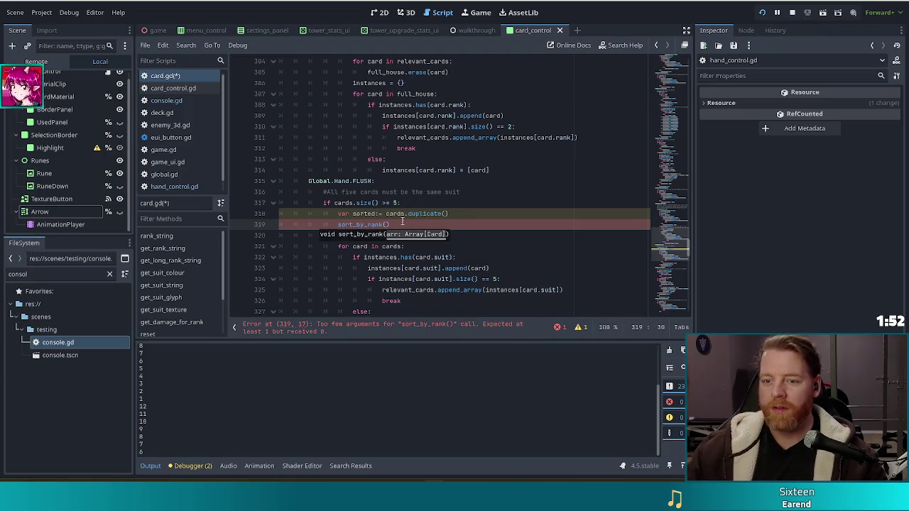
key("Right")
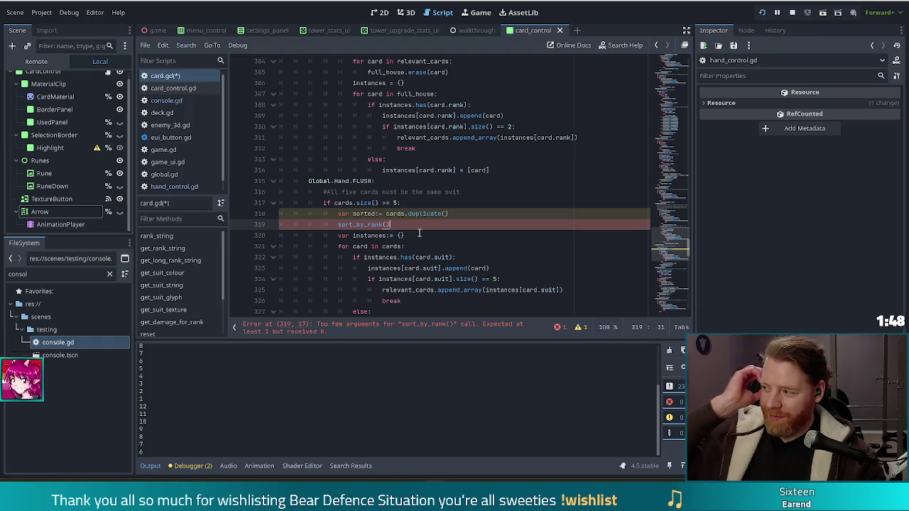
left_click(387, 225)
scroll(462, 224, "down", 2)
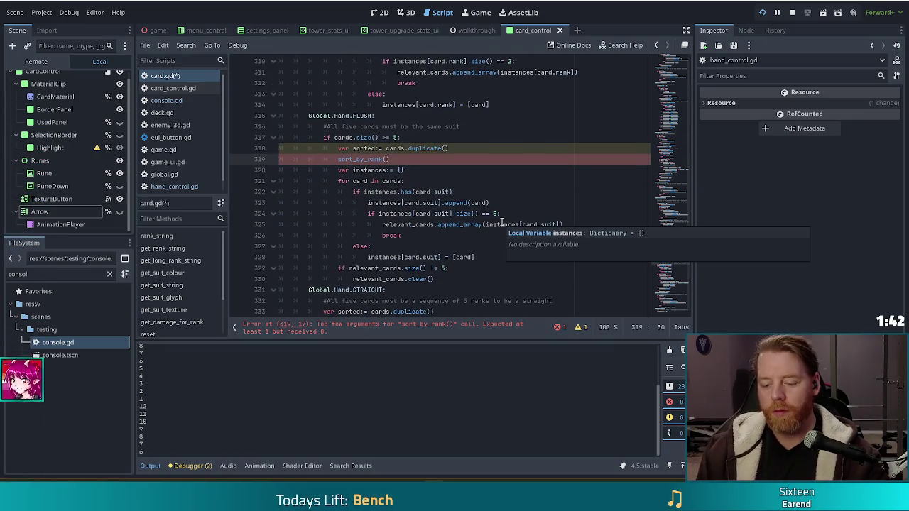
type("sorted)")
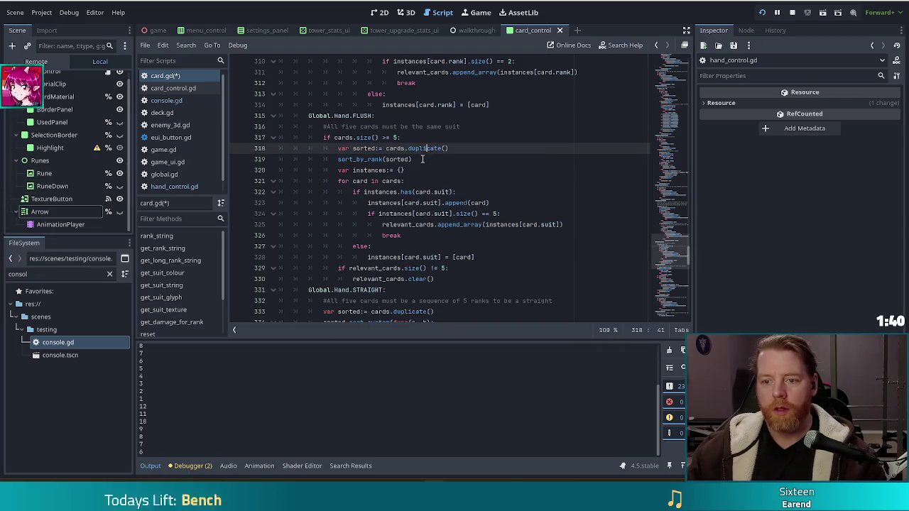
scroll(492, 183, "down", 5)
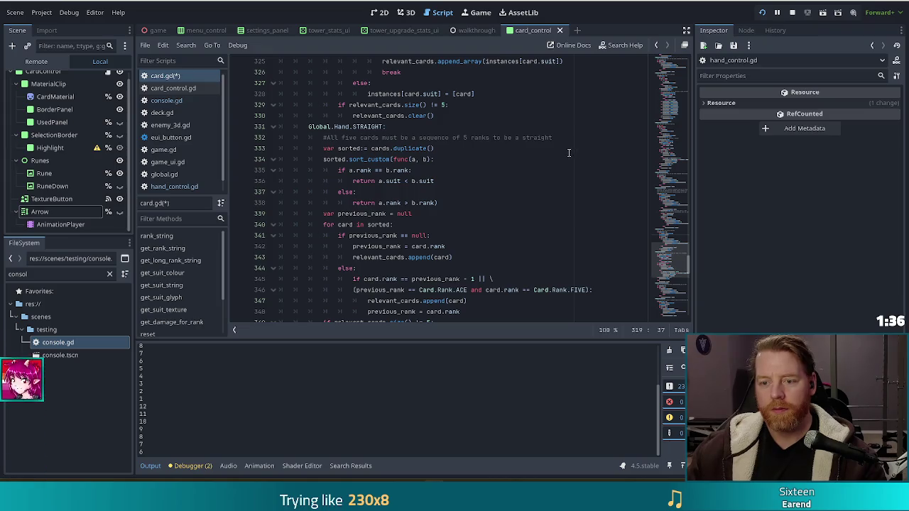
mouse_move(346, 164)
left_mouse_down()
mouse_move(387, 182)
mouse_move(387, 202)
left_mouse_up()
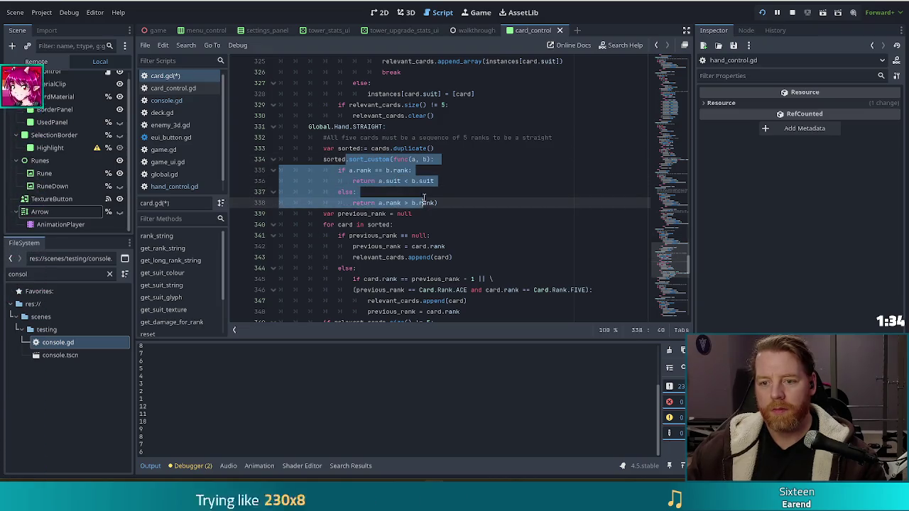
left_click(458, 191)
scroll(458, 194, "up", 9)
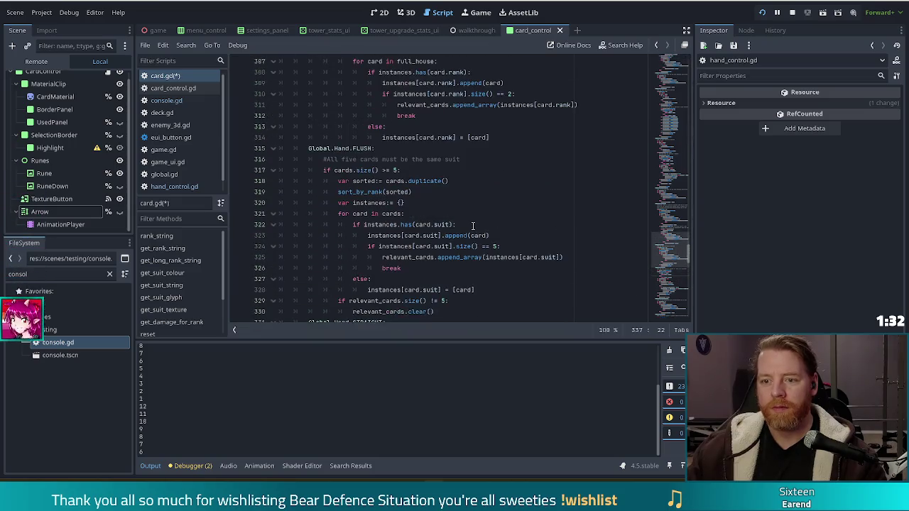
left_click(498, 178)
scroll(465, 194, "up", 2)
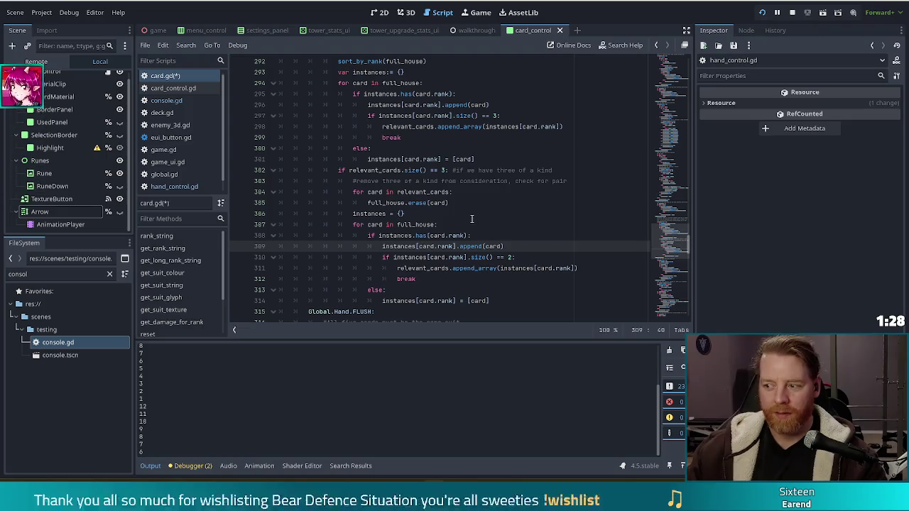
scroll(493, 225, "up", 3)
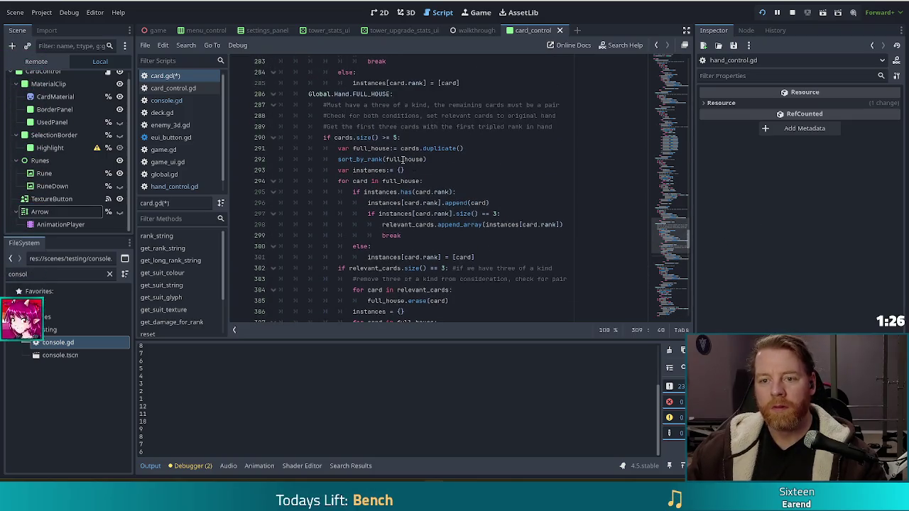
scroll(536, 239, "down", 5)
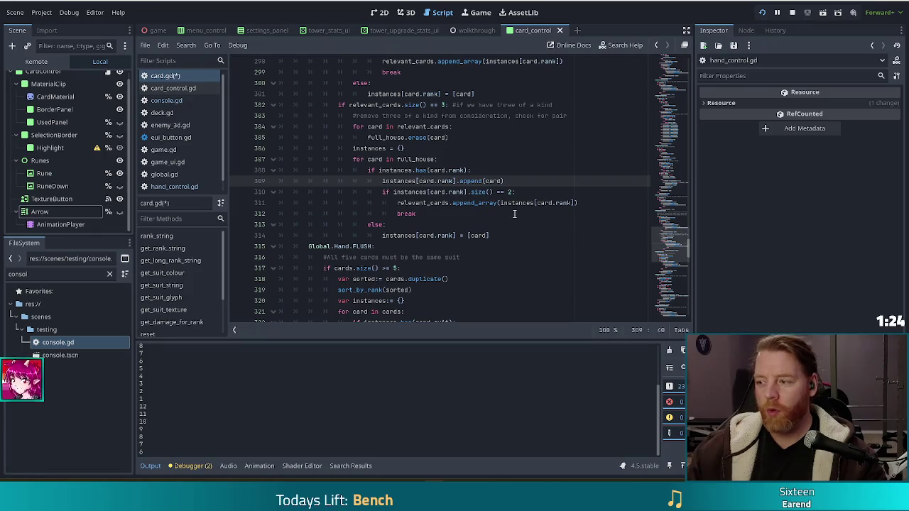
scroll(514, 214, "down", 2)
left_click(548, 213)
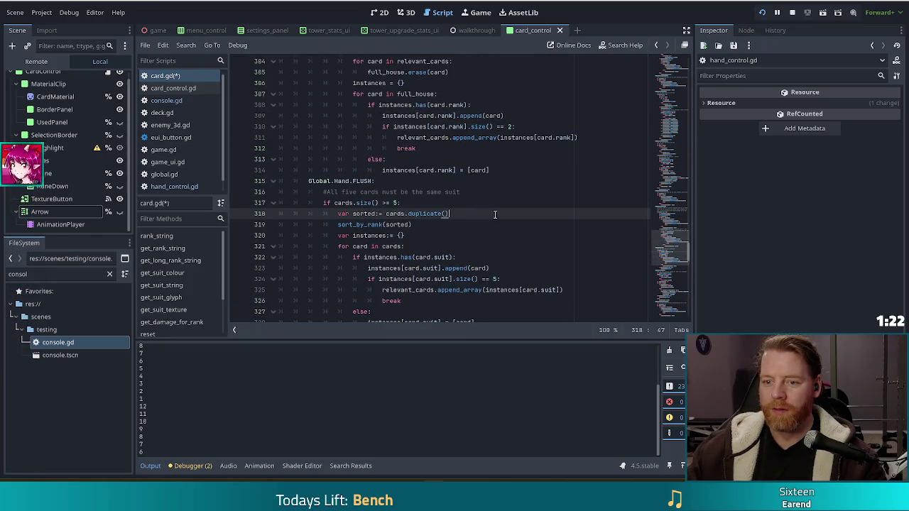
left_click(427, 224)
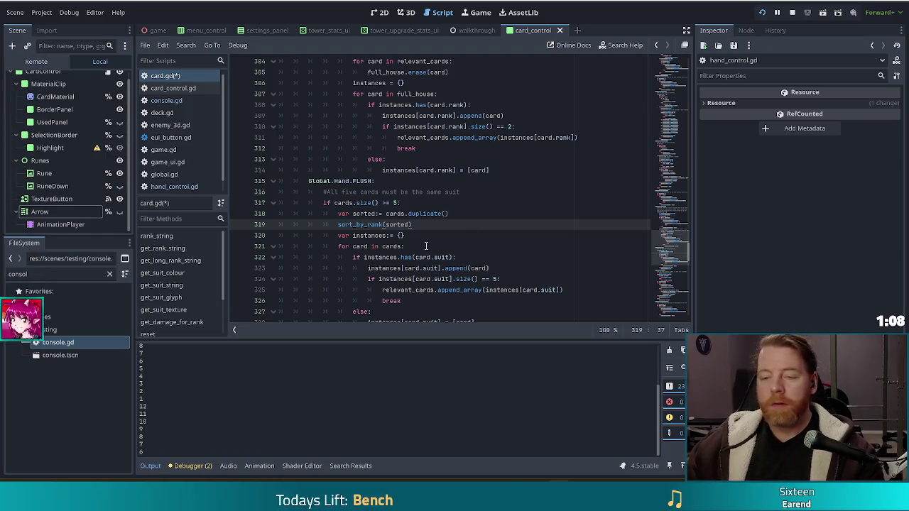
left_click(419, 213)
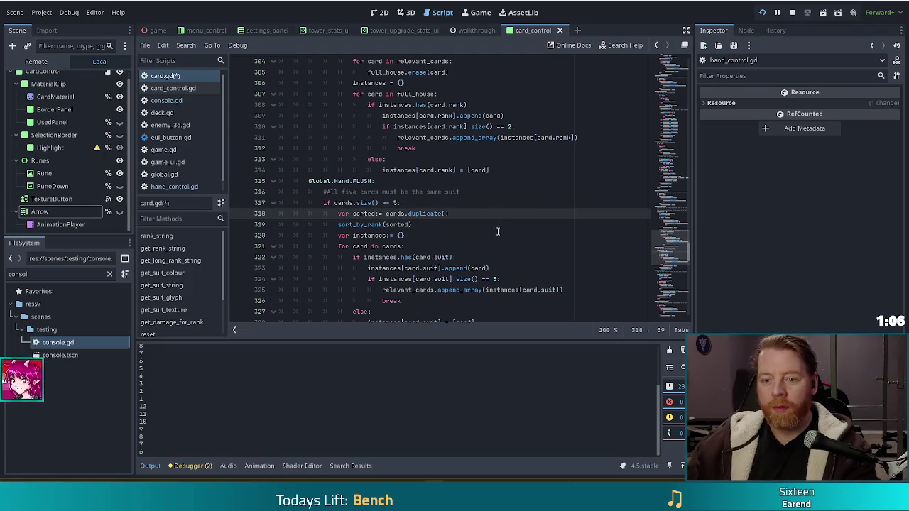
scroll(501, 220, "down", 2)
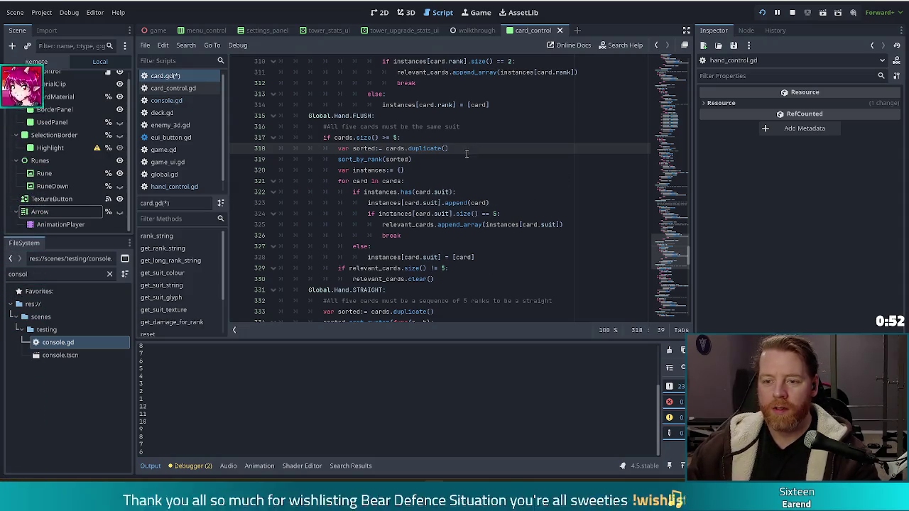
left_click(417, 160)
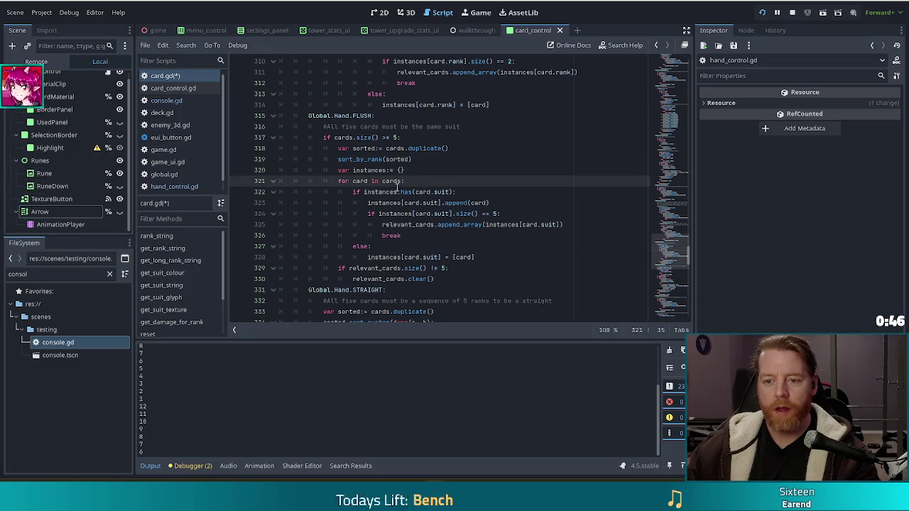
Step: Make the flush loop iterate over sorted instead of cards and save card.gd
double_click(364, 149)
key("ctrl+c")
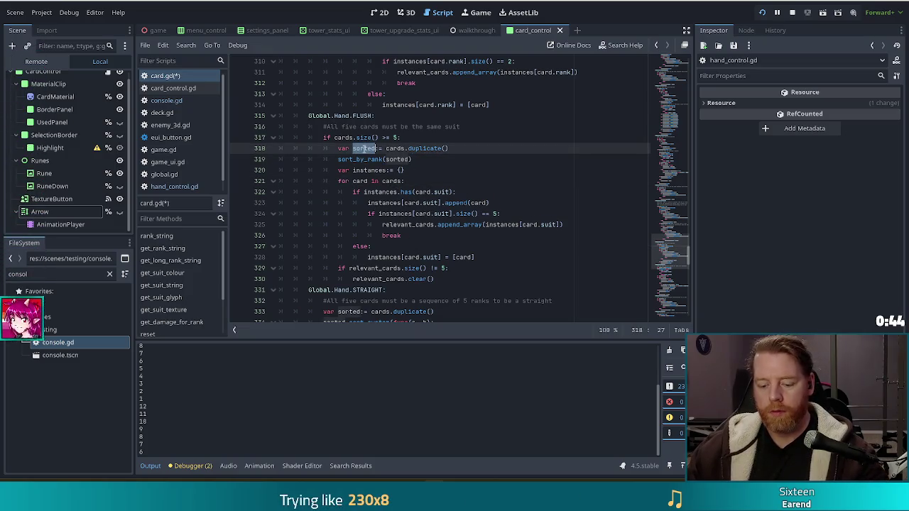
double_click(393, 180)
key("ctrl+v")
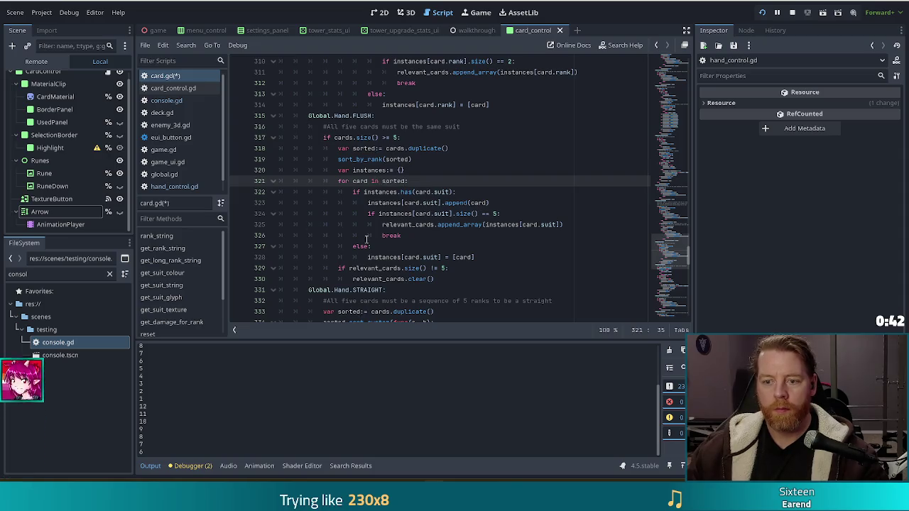
scroll(390, 244, "down", 2)
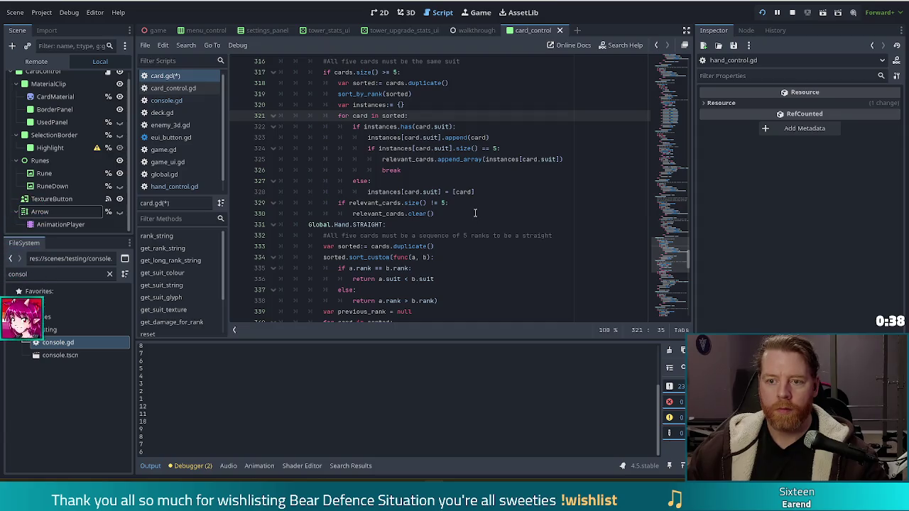
left_click(415, 138)
key("ctrl+s")
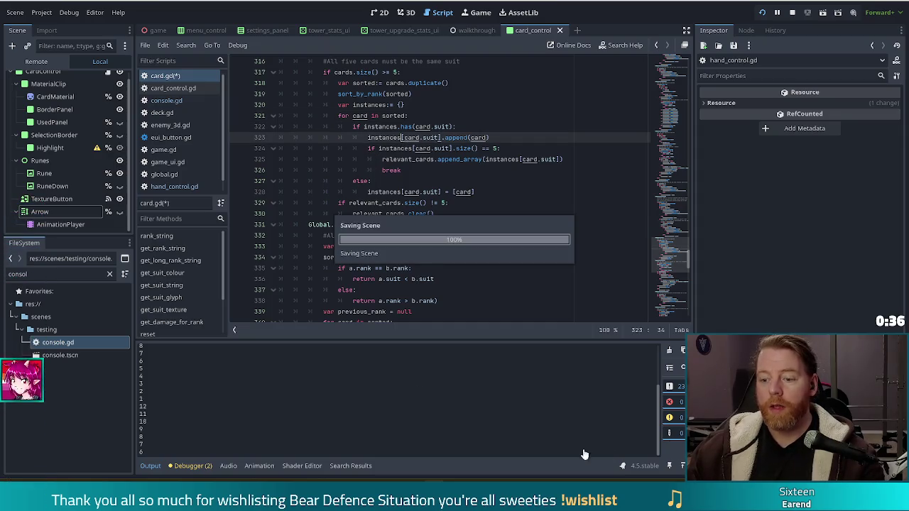
key("alt+Tab")
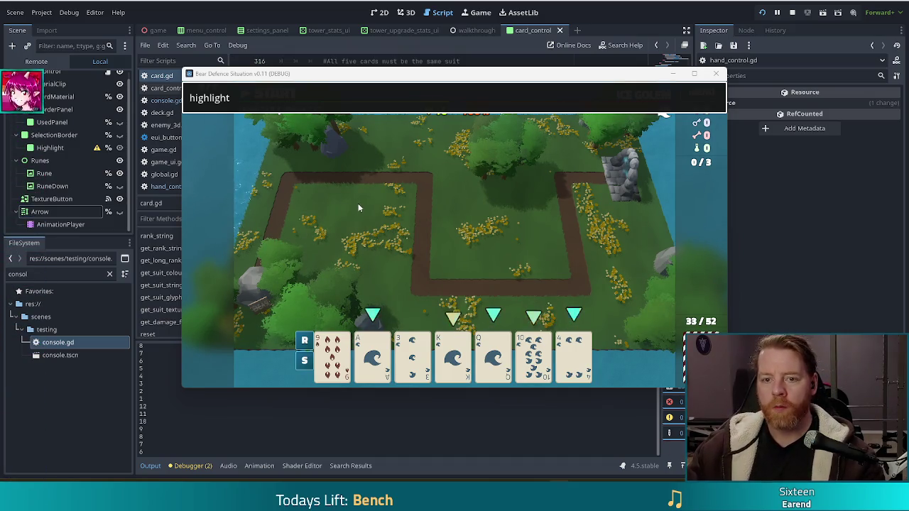
Step: Stop the running game with F8 and scroll back up in card.gd
key("F8")
scroll(476, 250, "up", 10)
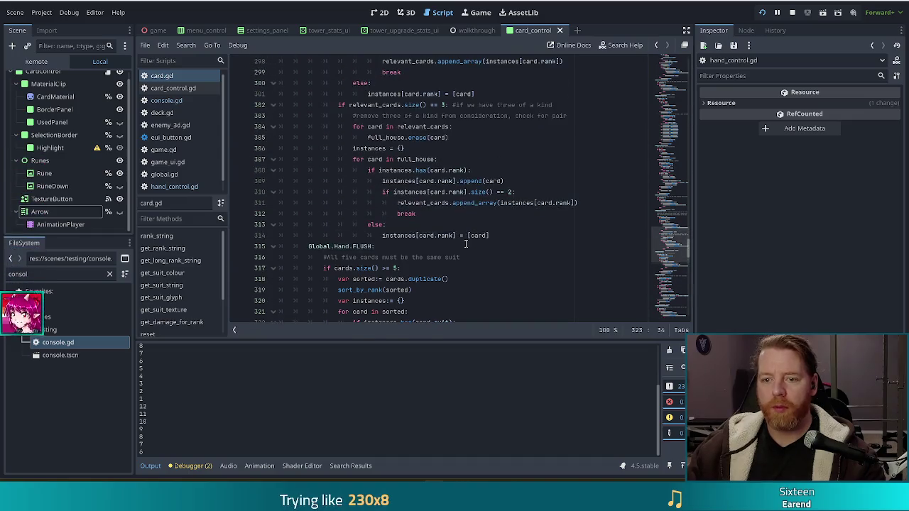
scroll(476, 250, "up", 1)
left_click(407, 202)
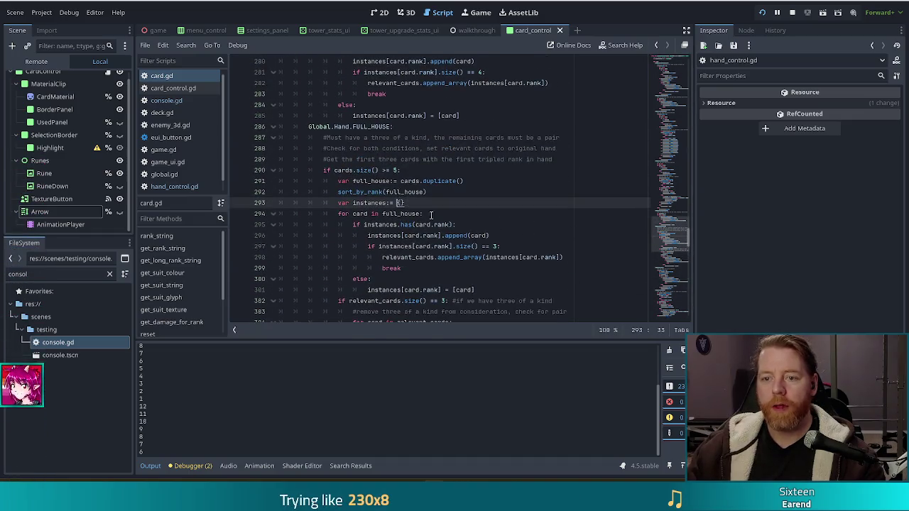
scroll(412, 206, "up", 5)
left_click(413, 213)
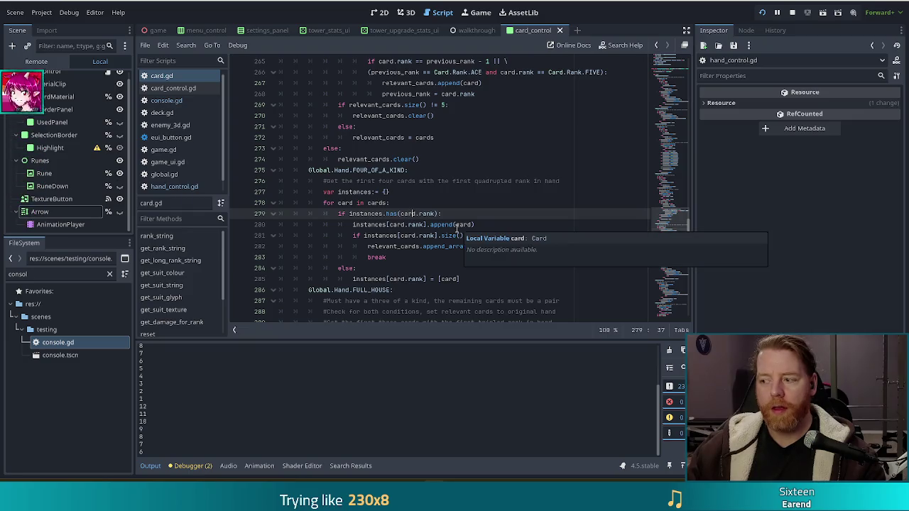
mouse_move(455, 226)
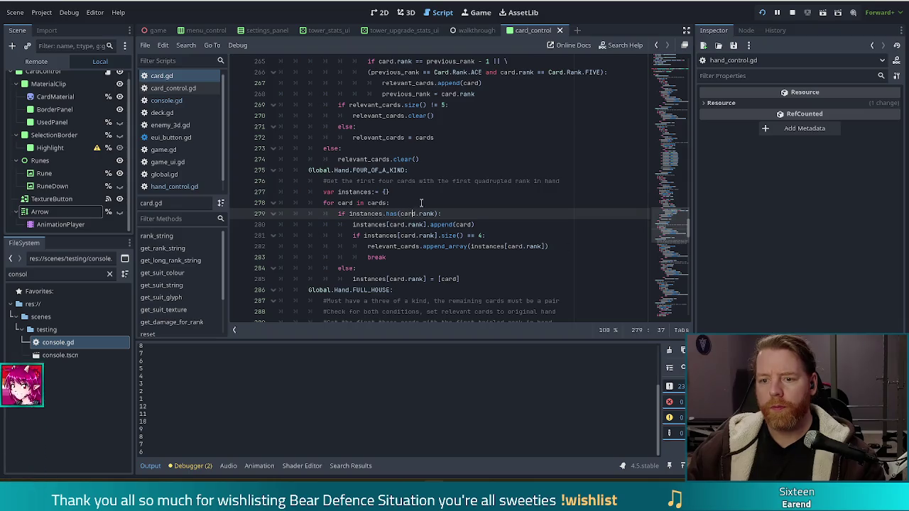
left_click(422, 235)
scroll(452, 267, "up", 4)
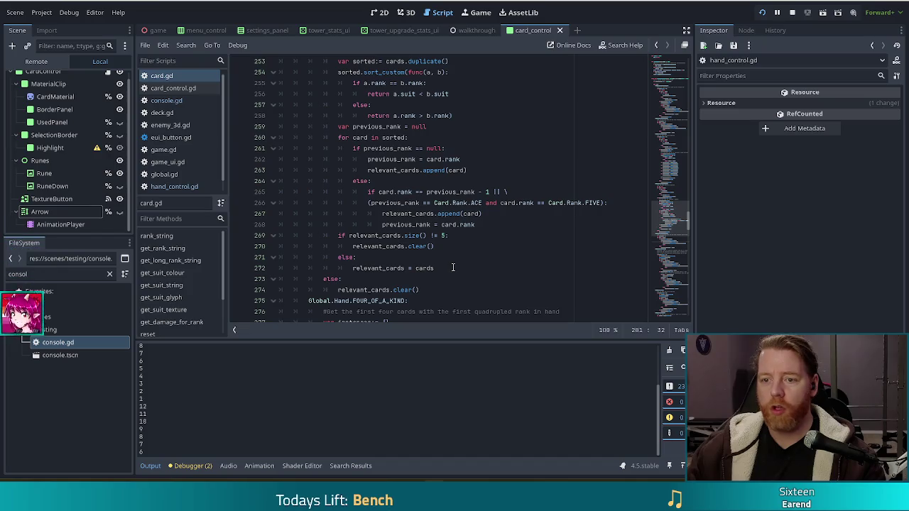
scroll(452, 267, "up", 8)
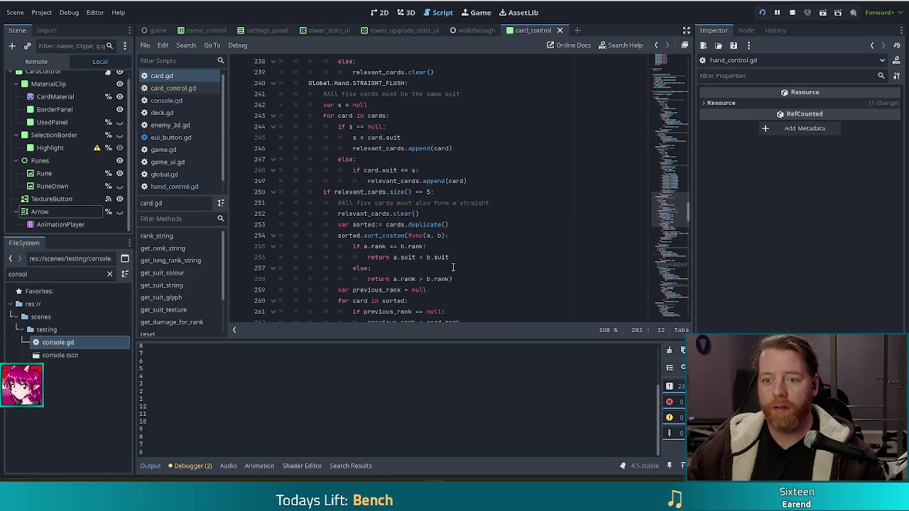
scroll(455, 262, "down", 4)
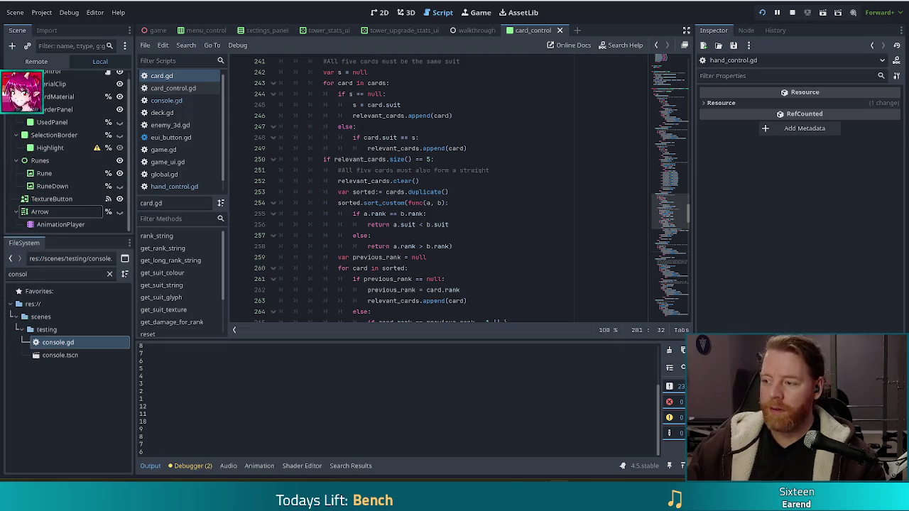
left_click(489, 170)
scroll(493, 217, "up", 4)
scroll(496, 205, "up", 1)
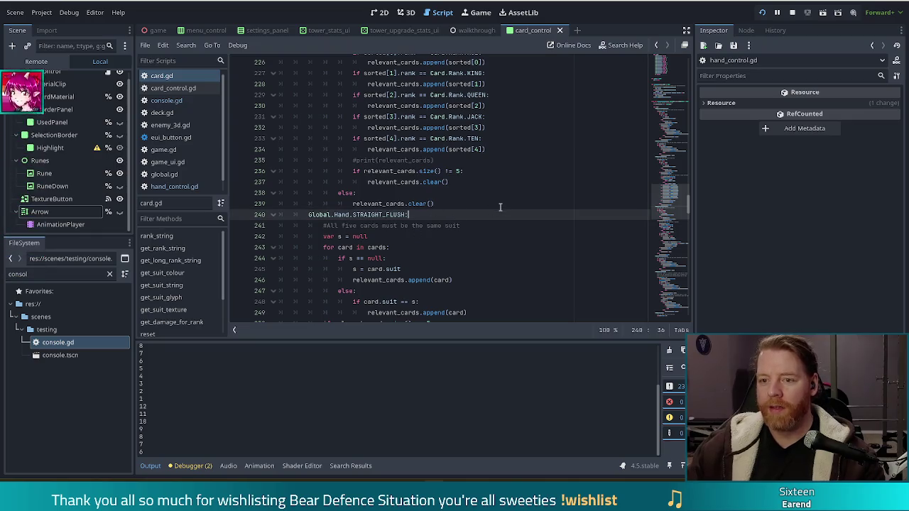
scroll(432, 211, "up", 11)
left_click(420, 198)
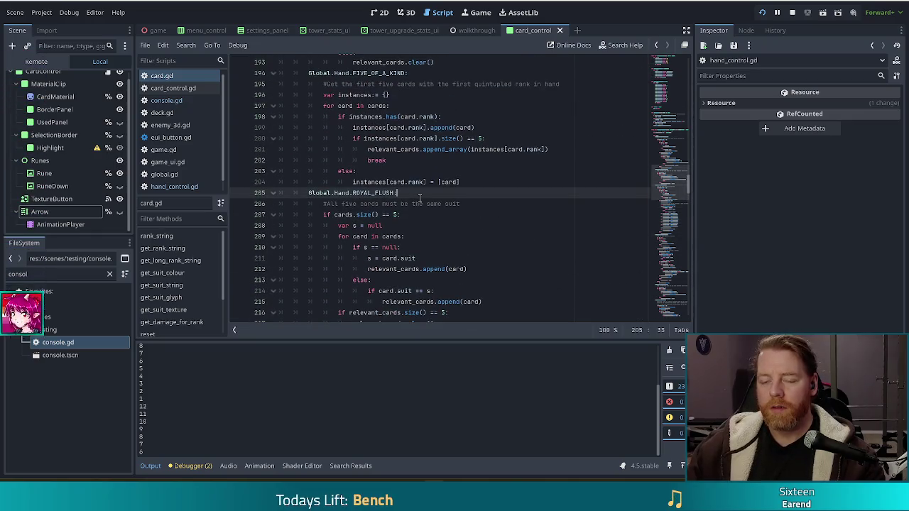
scroll(436, 214, "down", 2)
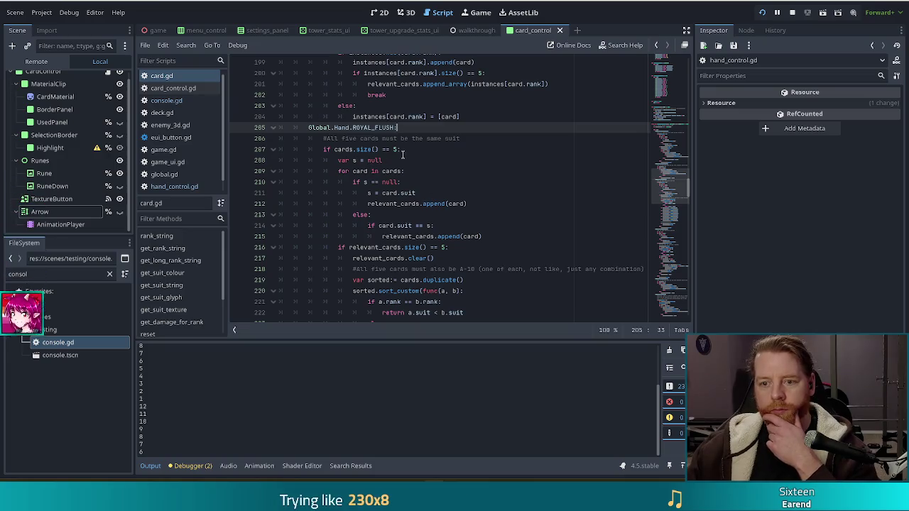
left_click(418, 162)
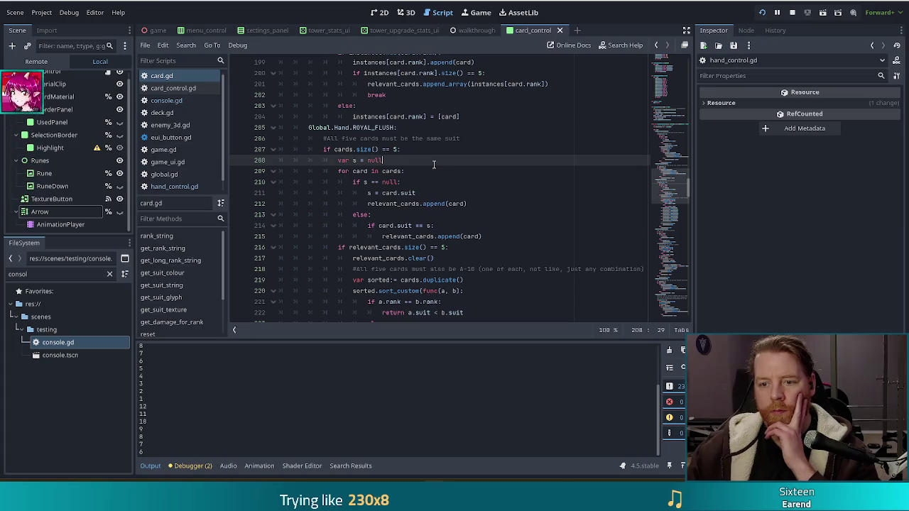
left_click_drag(338, 160, 418, 204)
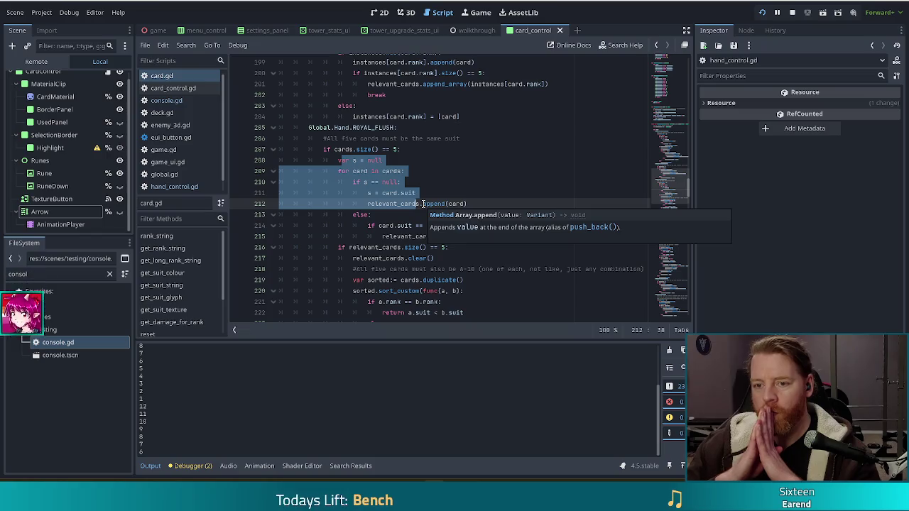
scroll(462, 240, "up", 6)
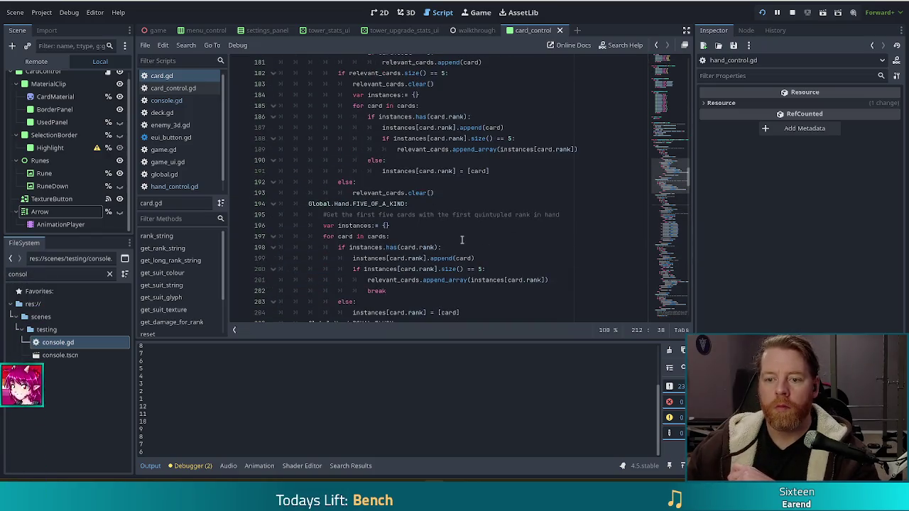
scroll(465, 245, "up", 8)
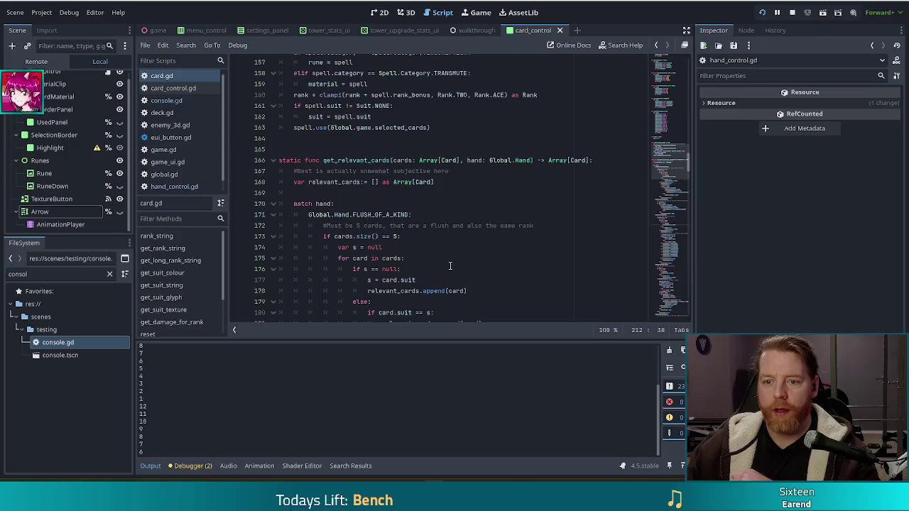
left_click(403, 230)
scroll(454, 223, "down", 2)
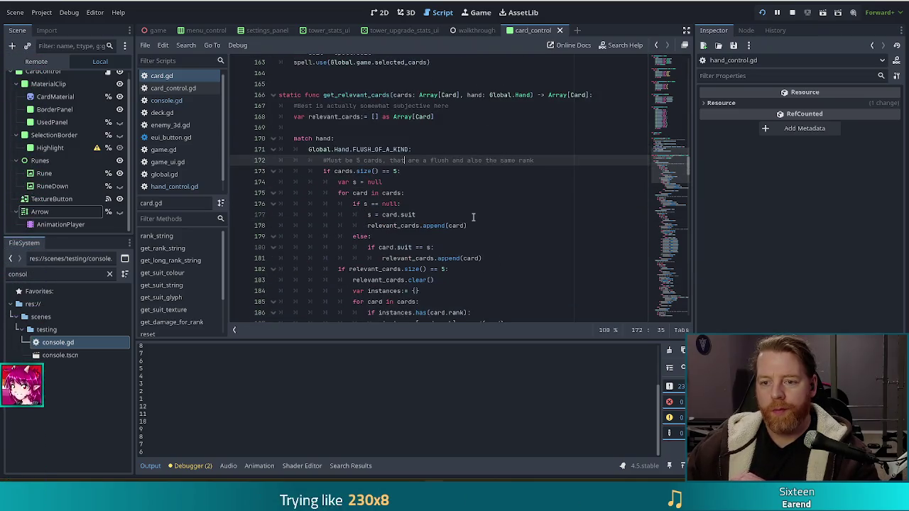
left_click(396, 150)
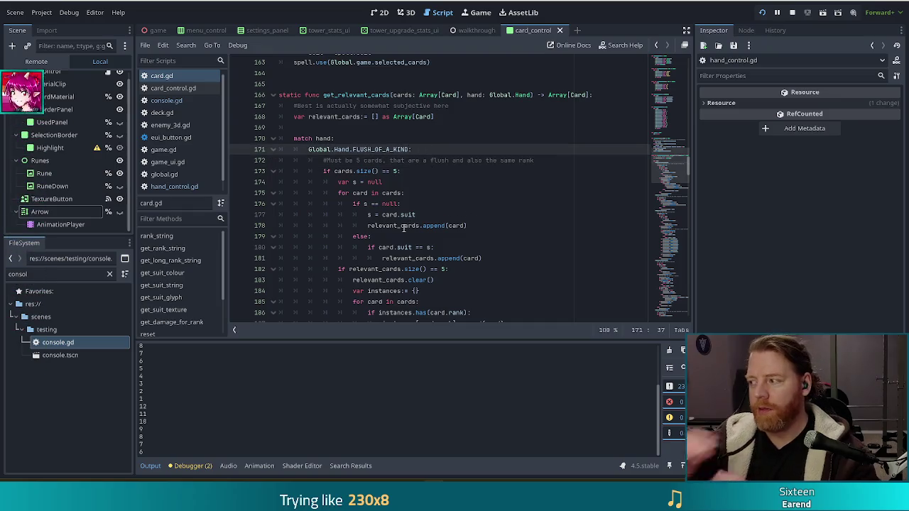
mouse_move(404, 224)
scroll(410, 213, "down", 7)
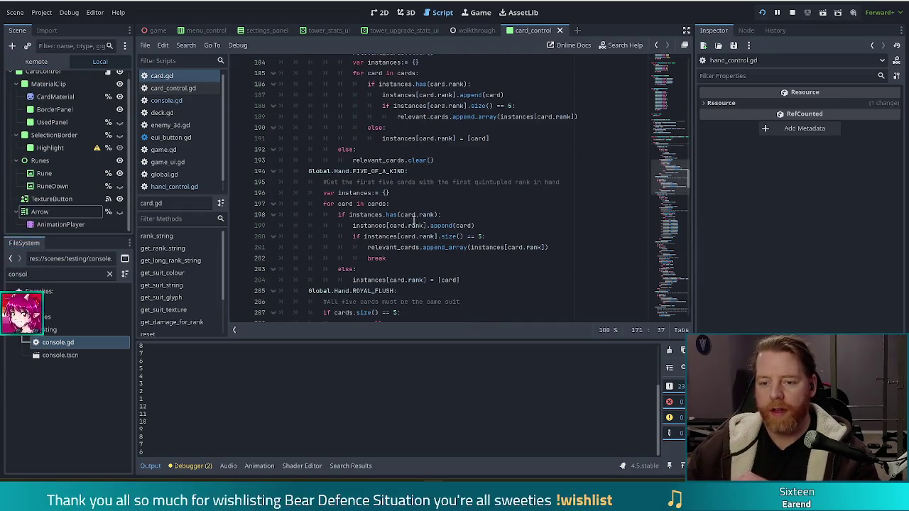
left_click(428, 204)
scroll(451, 191, "down", 5)
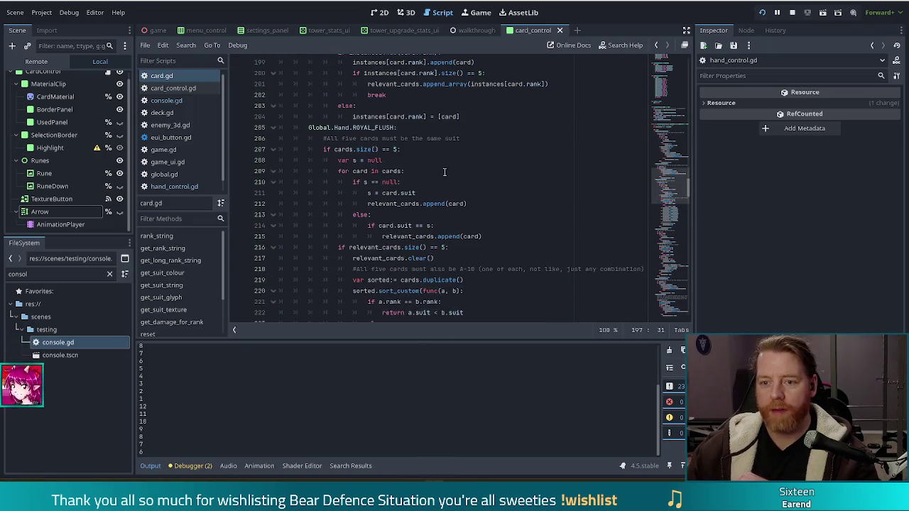
left_click(432, 151)
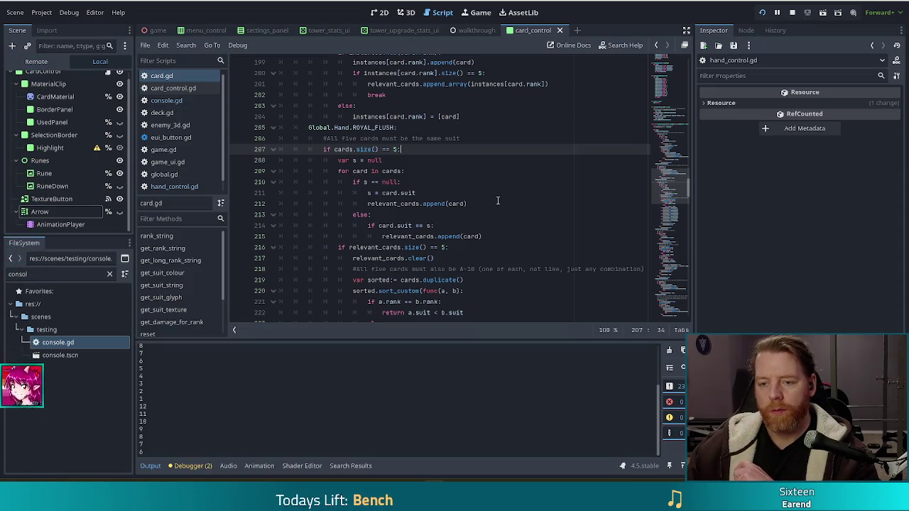
scroll(499, 201, "down", 2)
left_click(426, 204)
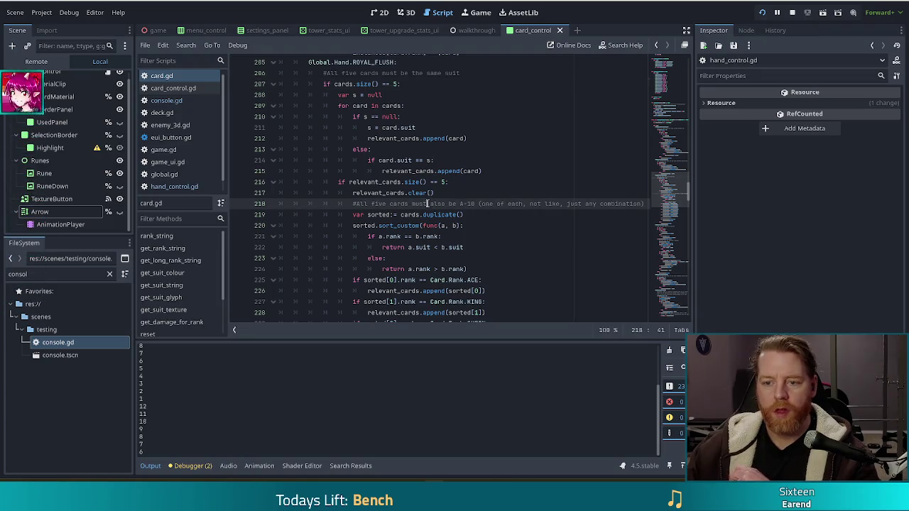
left_click(524, 214)
scroll(511, 231, "down", 4)
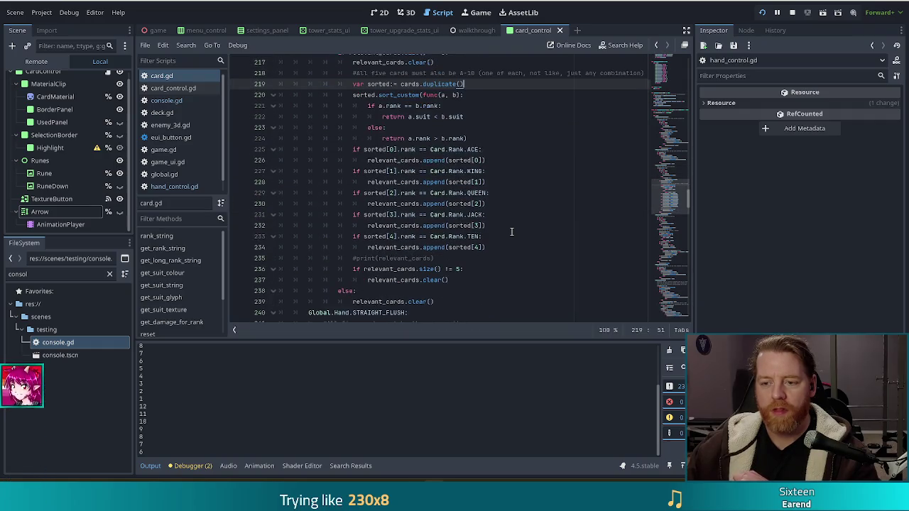
scroll(511, 228, "up", 5)
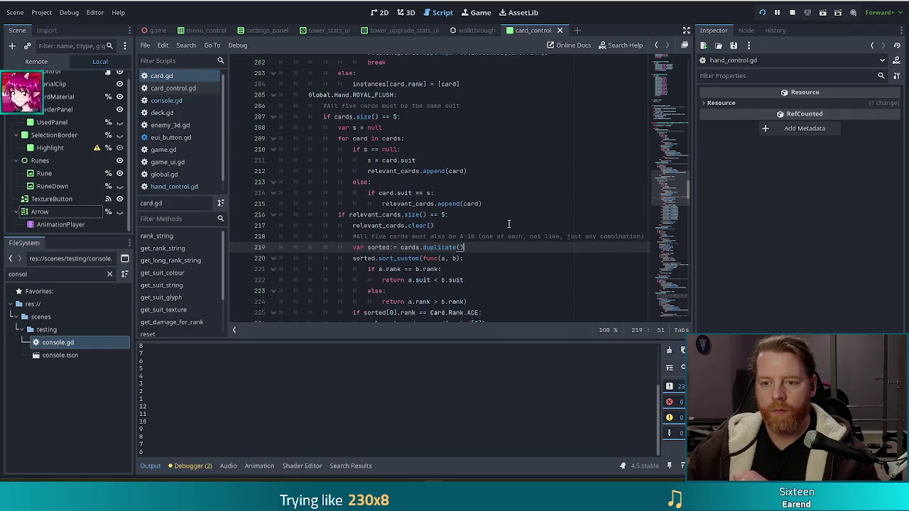
left_click(449, 192)
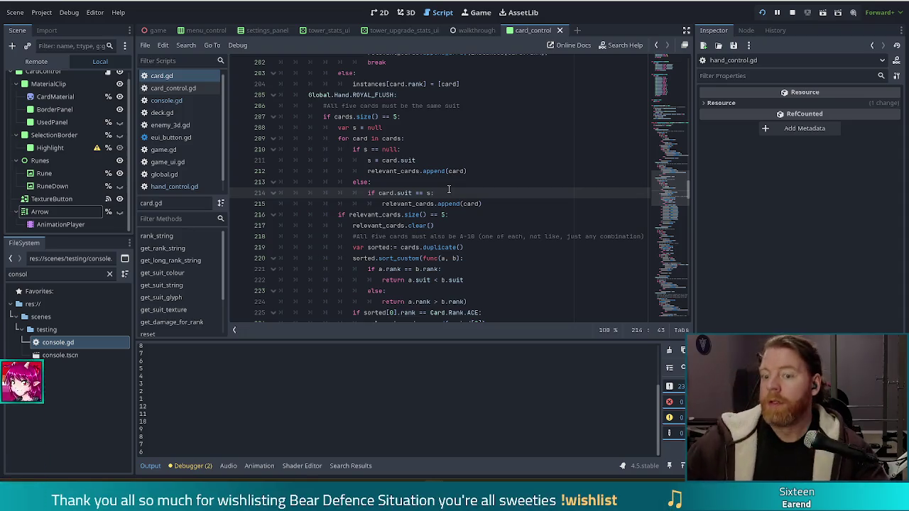
Step: Change line 207's ROYAL_FLUSH check from 'cards.size() == 5' to 'cards.size() >= 5'
left_click(419, 186)
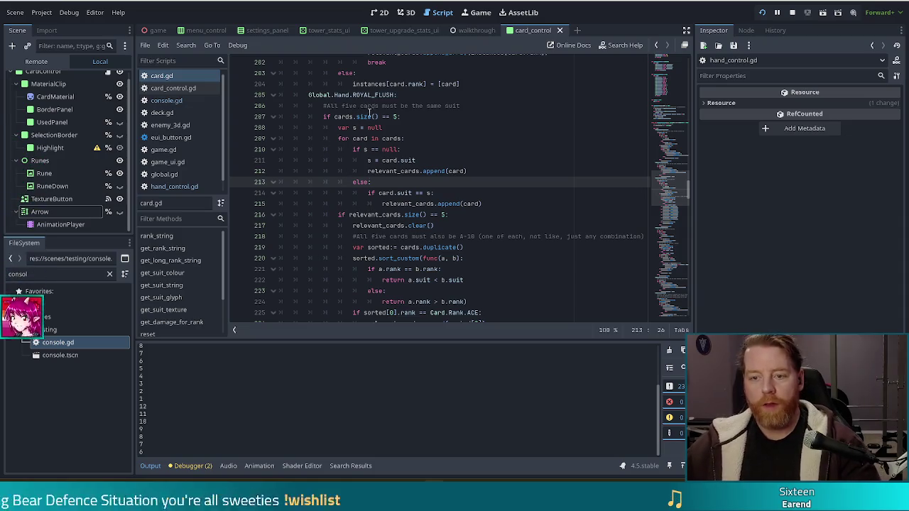
mouse_move(367, 106)
left_mouse_down()
mouse_move(355, 150)
mouse_move(376, 107)
left_mouse_up()
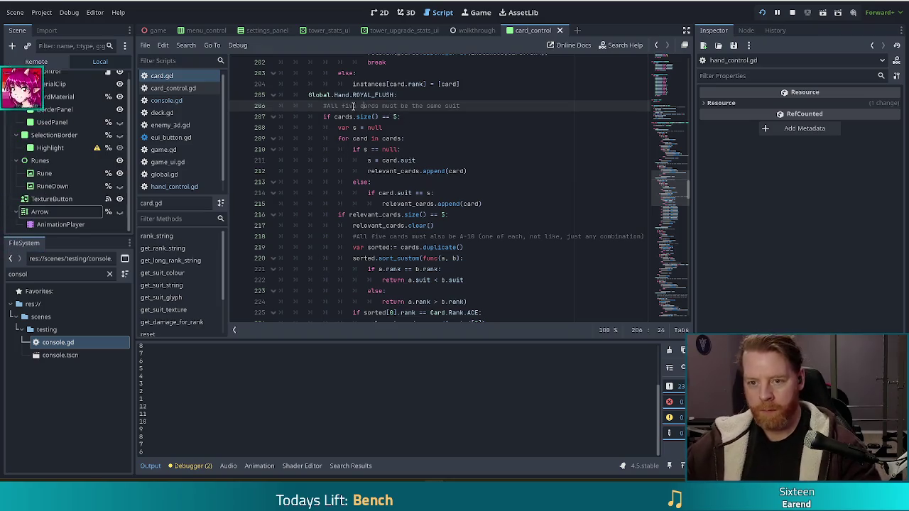
left_click(386, 115)
type(">")
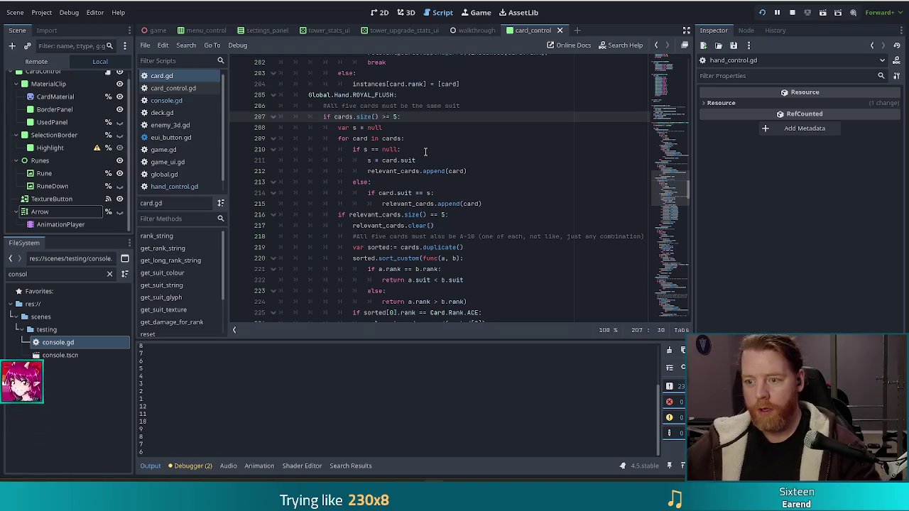
left_click(391, 127)
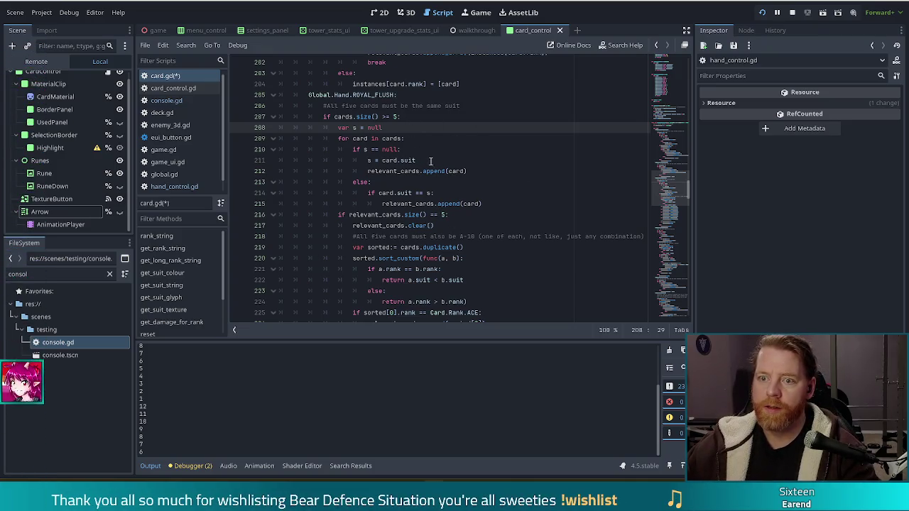
mouse_move(461, 236)
left_mouse_down()
mouse_move(503, 235)
mouse_move(476, 232)
left_mouse_up()
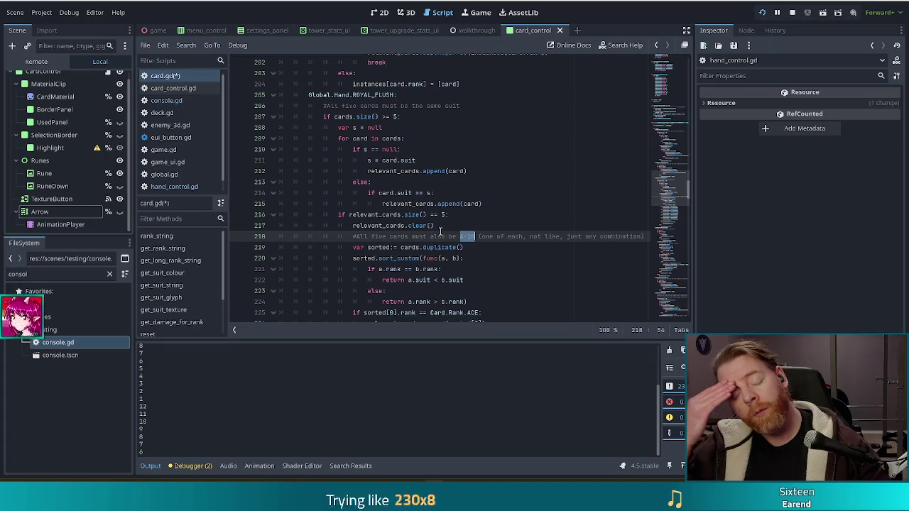
left_click(406, 127)
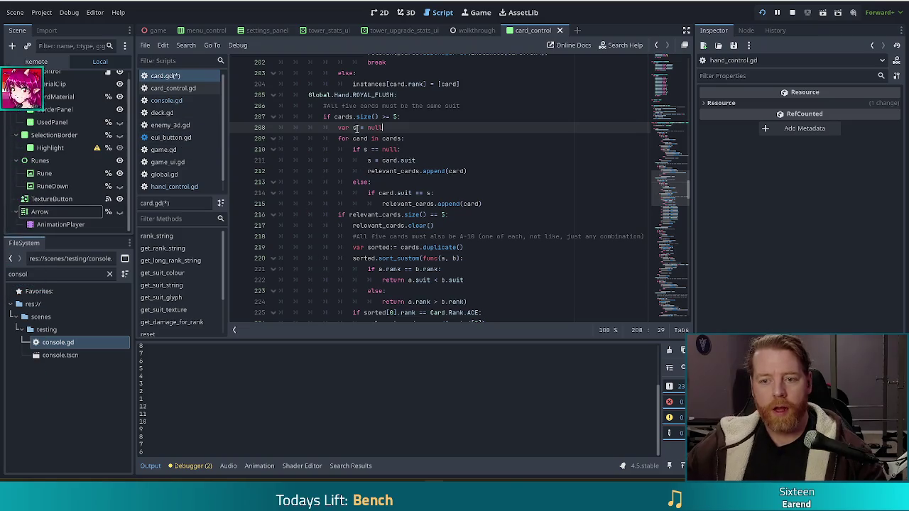
scroll(395, 209, "down", 20)
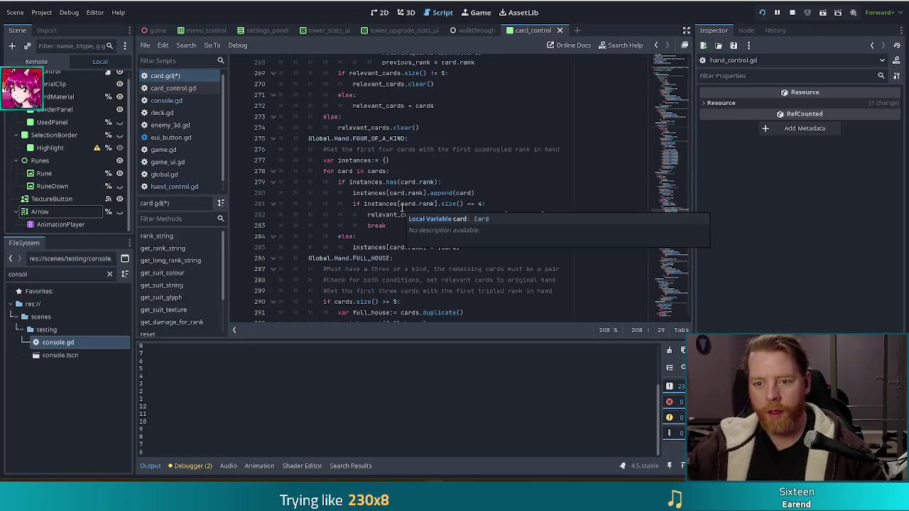
scroll(402, 207, "down", 3)
left_click(445, 279)
scroll(445, 279, "down", 2)
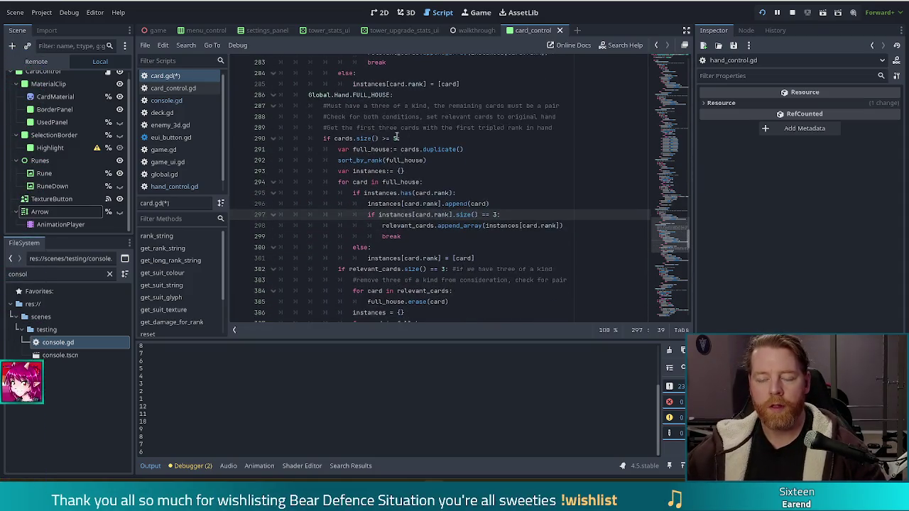
left_click(398, 137)
left_click(483, 151)
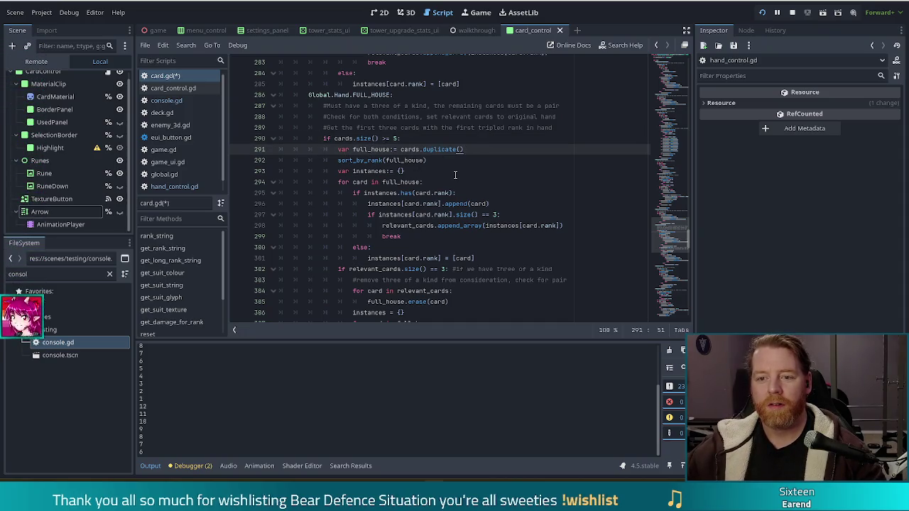
scroll(376, 143, "down", 3)
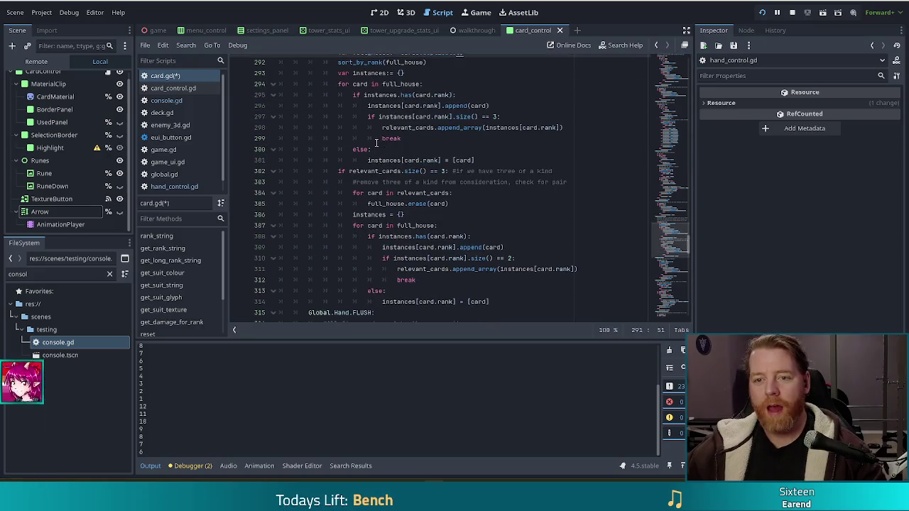
scroll(376, 144, "up", 2)
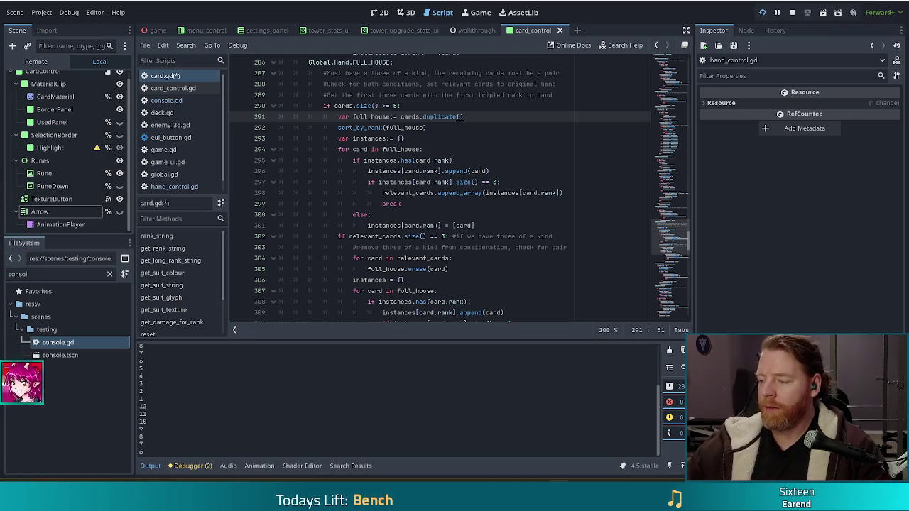
left_click(527, 214)
scroll(526, 214, "down", 7)
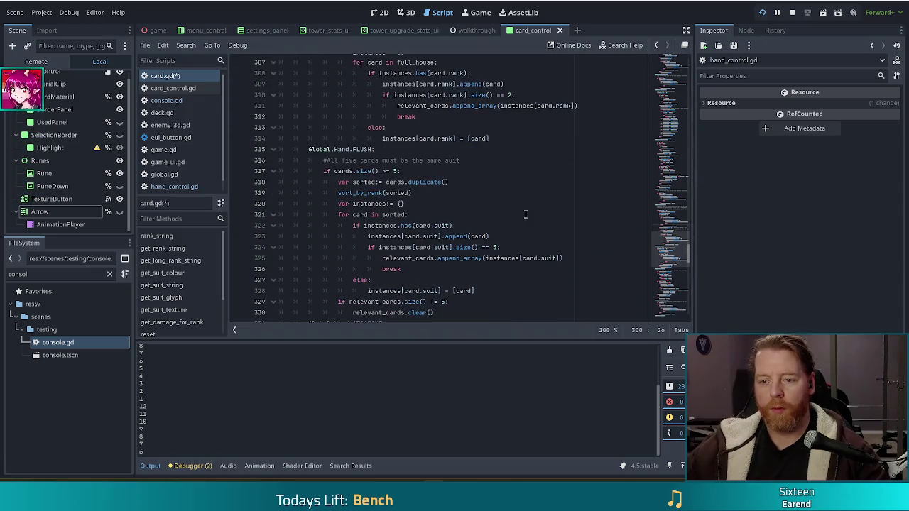
Step: Select and copy the FLUSH branch's sort-and-group-by-suit code on lines 317–328
scroll(515, 210, "down", 2)
left_click_drag(415, 130, 475, 109)
left_click(421, 126)
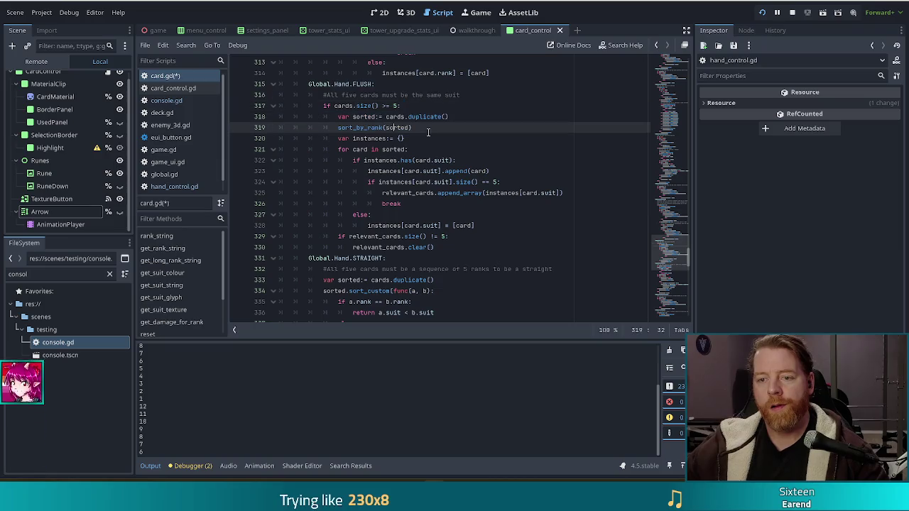
left_click(417, 139)
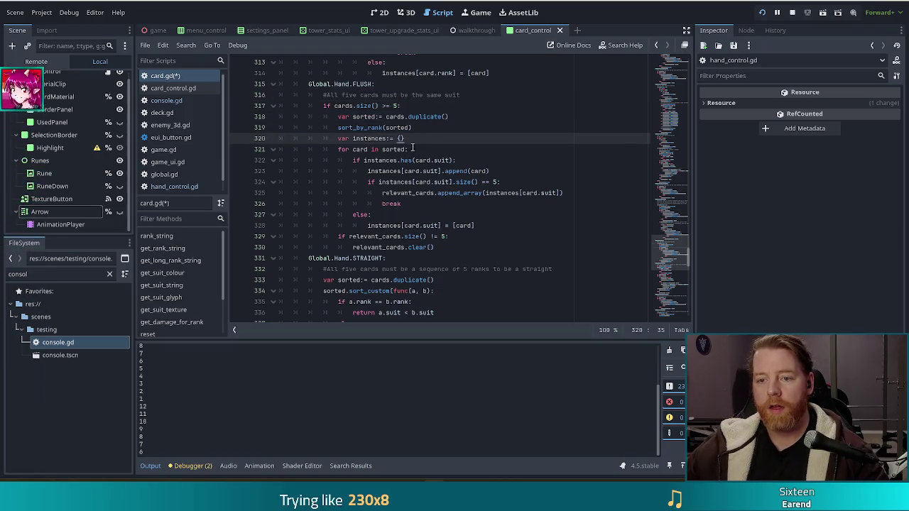
left_click(427, 152)
left_click(487, 227)
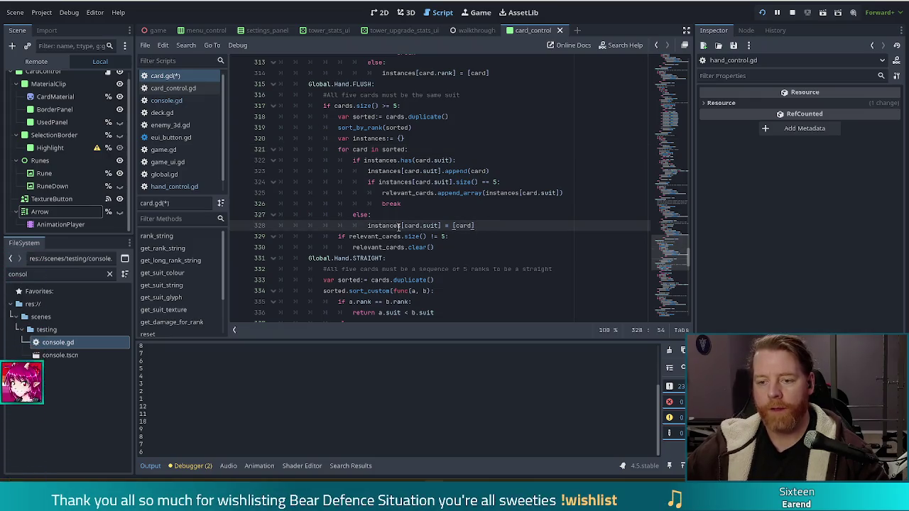
left_click_drag(435, 246, 449, 227)
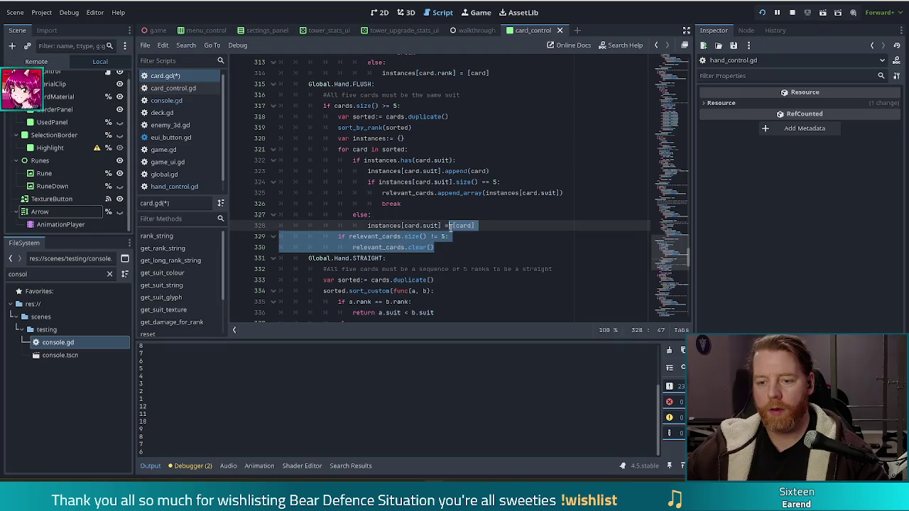
left_click(486, 226)
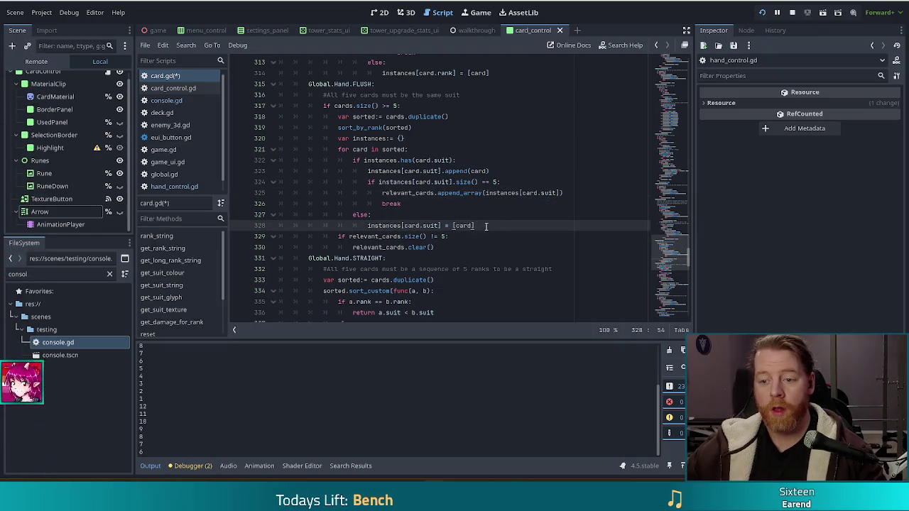
mouse_move(484, 226)
left_mouse_down()
mouse_move(483, 117)
mouse_move(497, 101)
left_mouse_up()
key("ctrl+c")
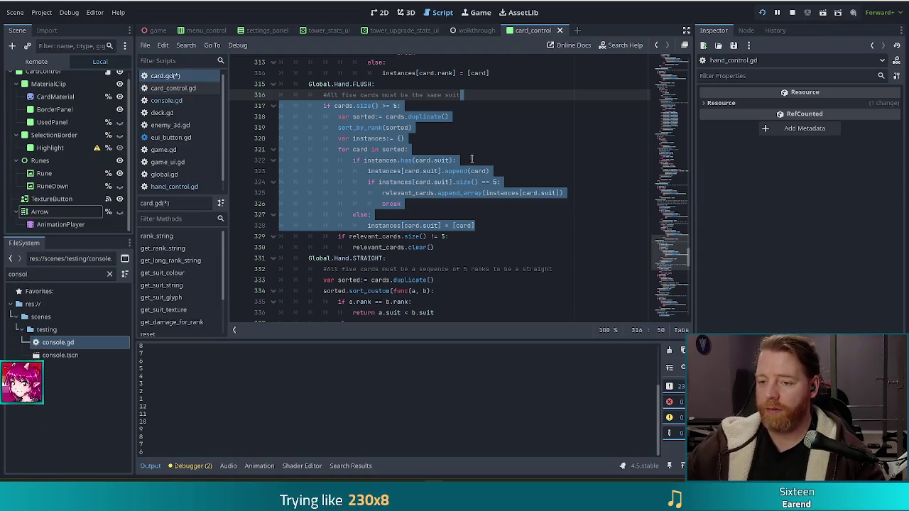
scroll(462, 183, "up", 2)
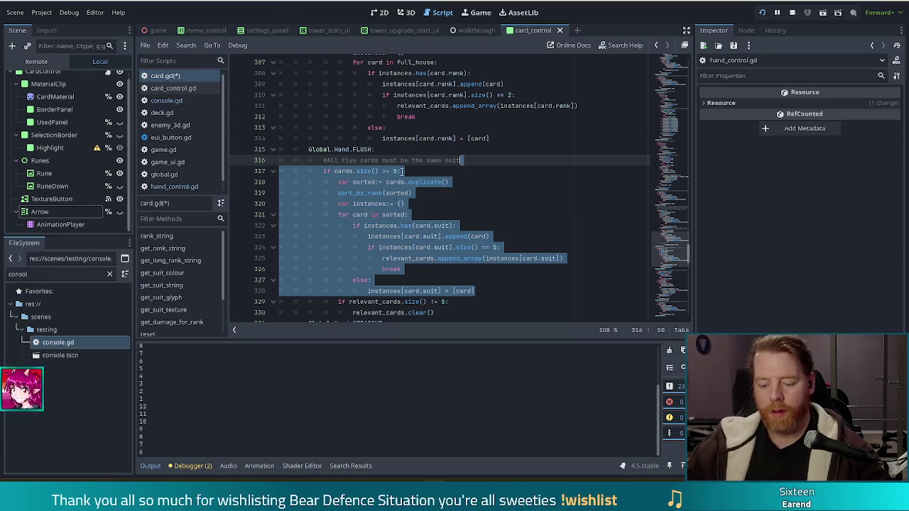
scroll(526, 237, "up", 2)
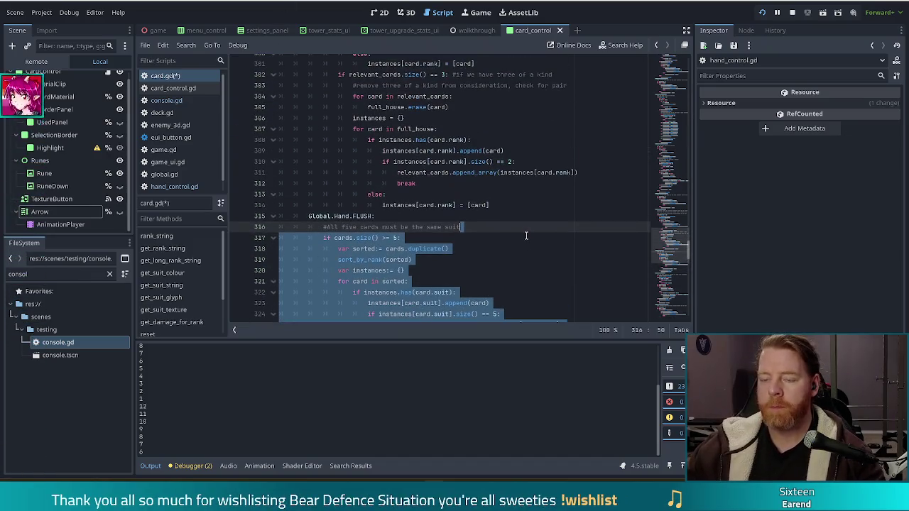
left_click(501, 163)
scroll(503, 214, "up", 2)
scroll(503, 215, "up", 1)
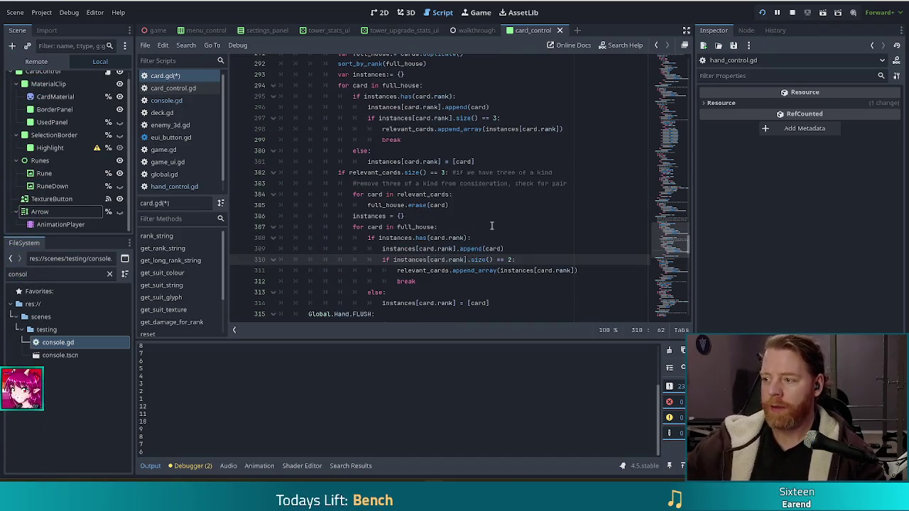
scroll(483, 225, "up", 1)
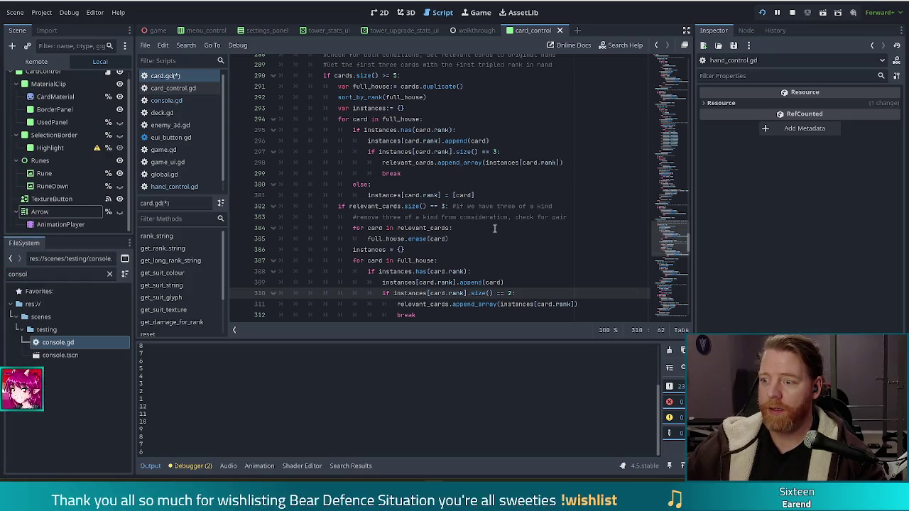
scroll(495, 228, "up", 6)
scroll(499, 236, "down", 2)
scroll(497, 242, "up", 6)
scroll(495, 245, "up", 9)
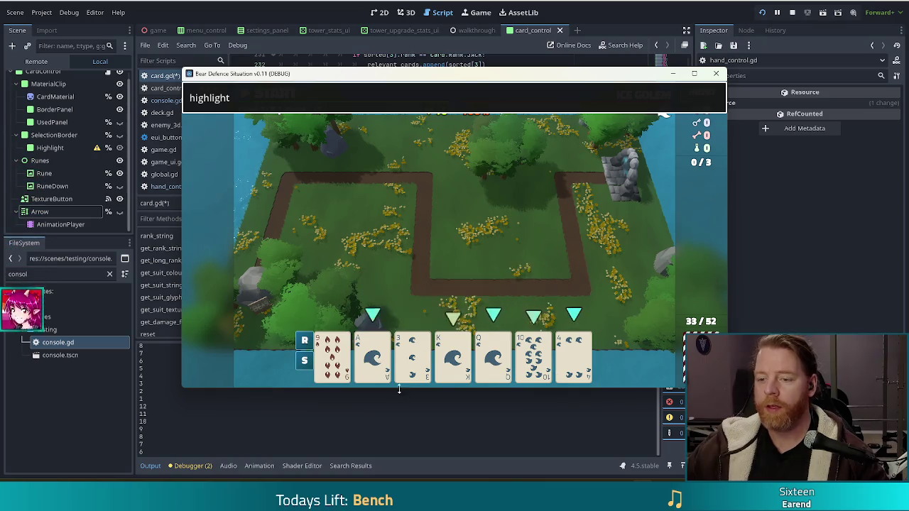
mouse_move(478, 354)
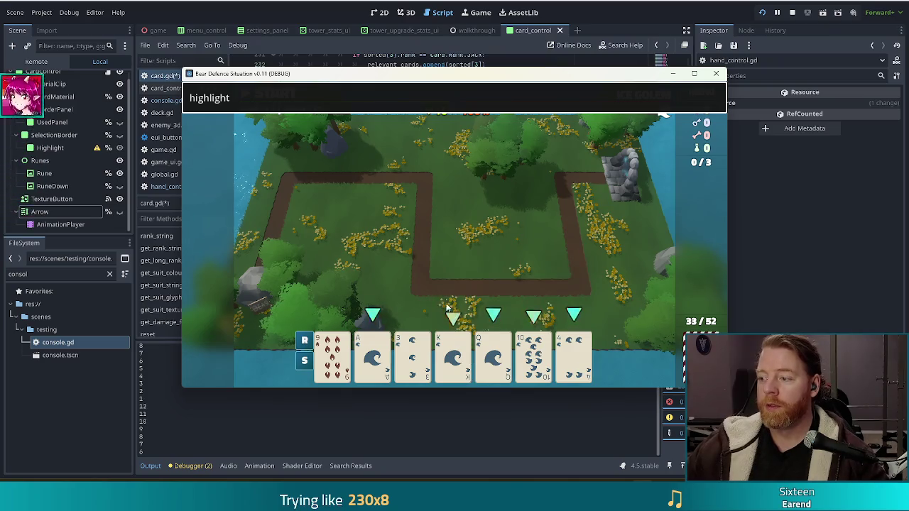
key("alt+Tab")
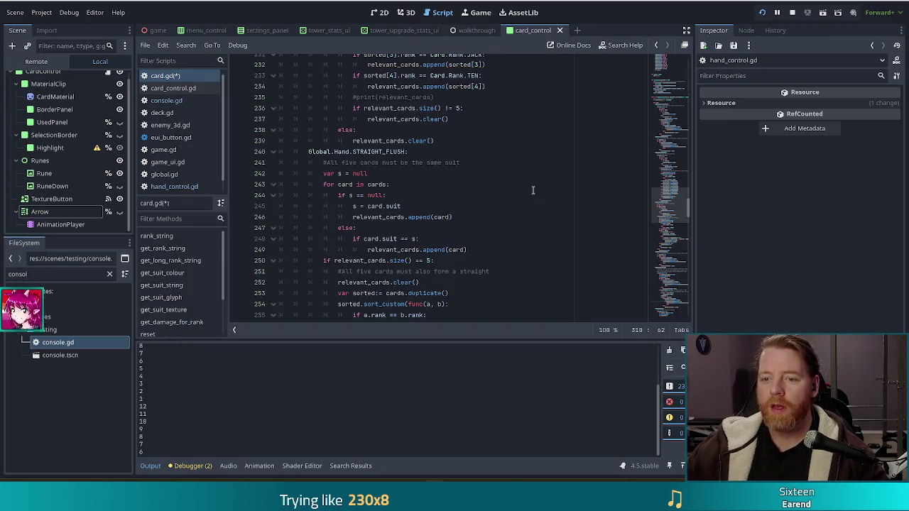
scroll(534, 190, "up", 6)
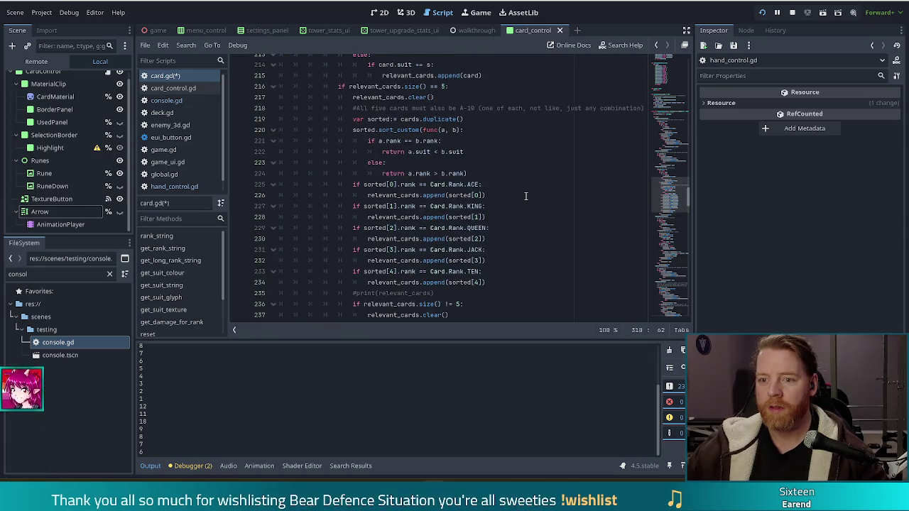
scroll(522, 202, "up", 1)
scroll(516, 208, "up", 2)
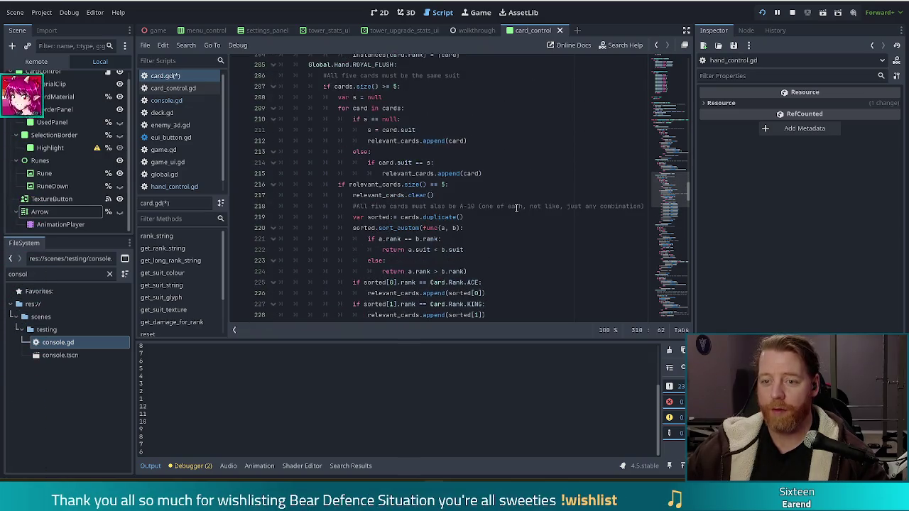
scroll(517, 208, "up", 2)
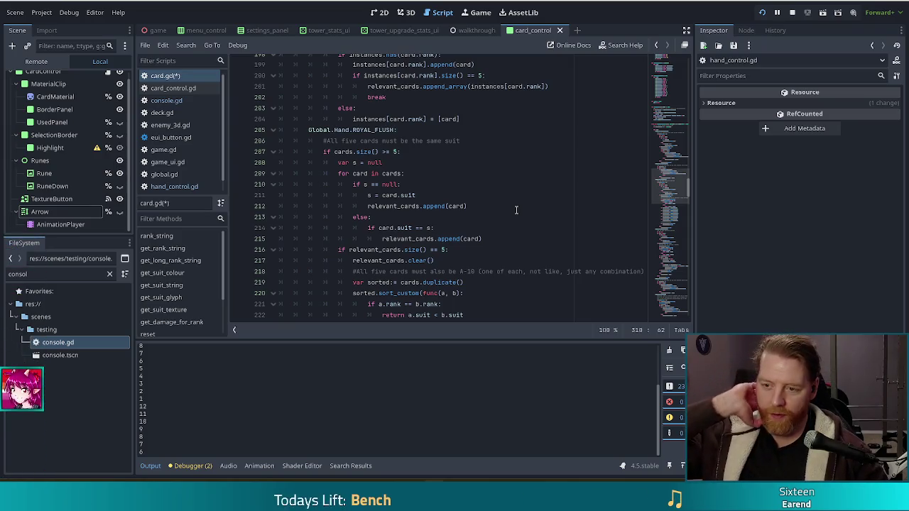
scroll(499, 213, "up", 3)
scroll(499, 213, "down", 4)
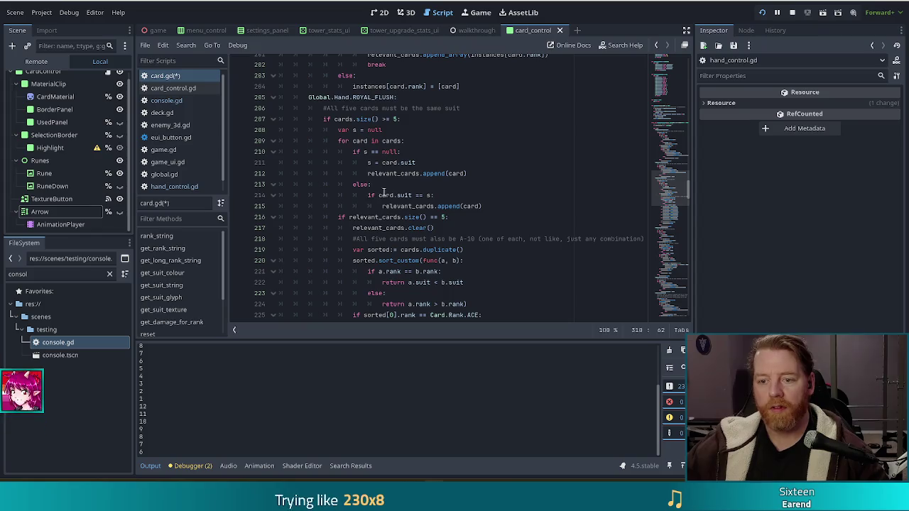
Step: Replace ROYAL_FLUSH's old suit-matching loop with the pasted flush grouping code, removing the leftover empty line
mouse_move(495, 206)
left_mouse_down()
mouse_move(454, 206)
mouse_move(323, 121)
left_mouse_up()
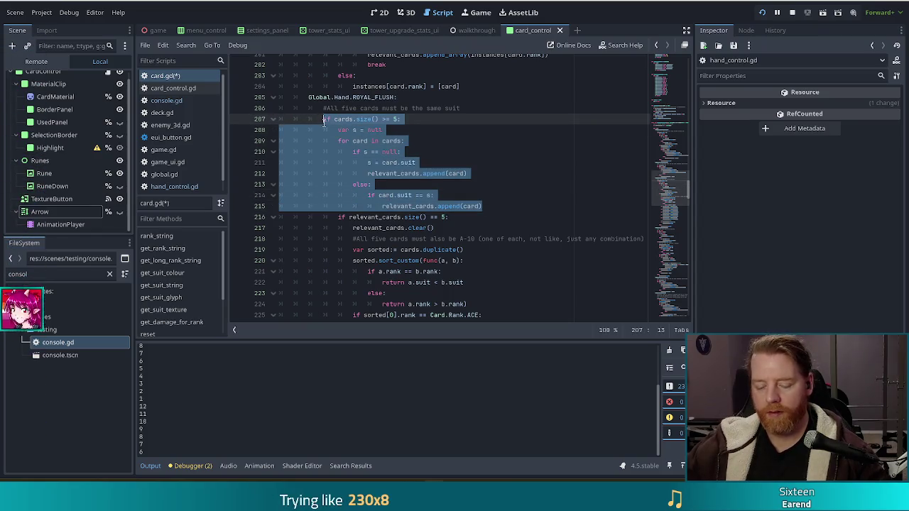
key("ctrl+v")
left_click_drag(441, 108, 476, 112)
key("BackSpace")
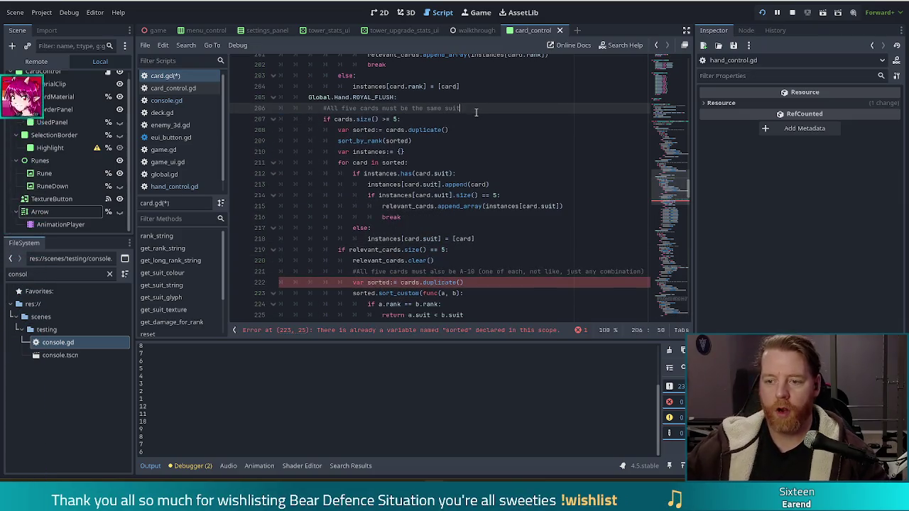
Step: Delete the size() == 5 break block and add an outdented blank line after the grouping loop
left_click(423, 206)
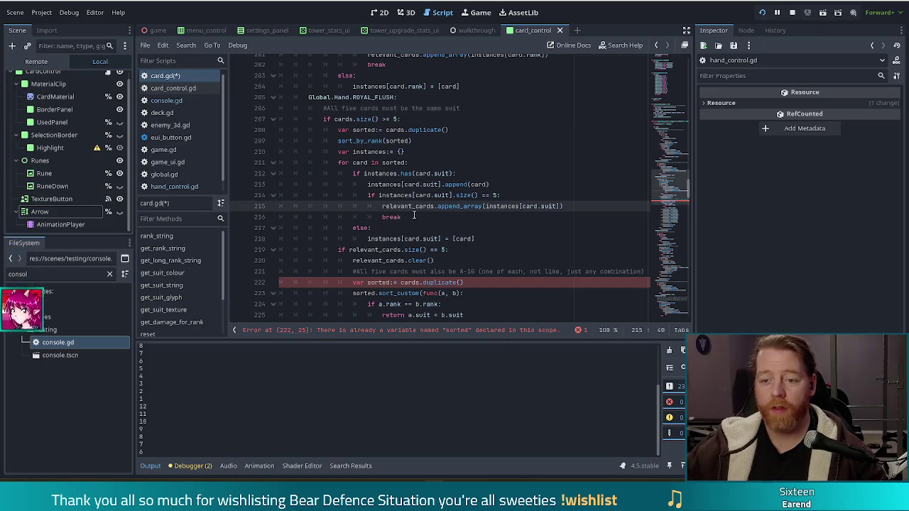
left_click_drag(412, 215, 505, 188)
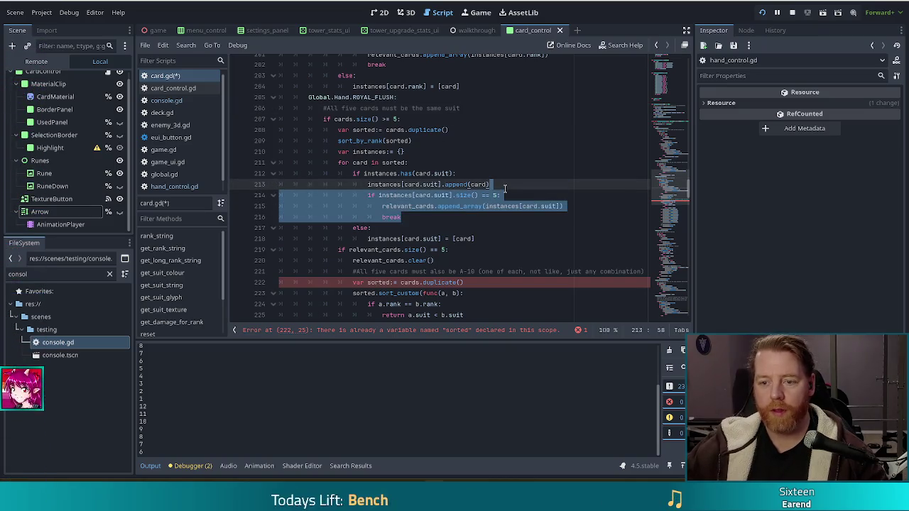
key("BackSpace")
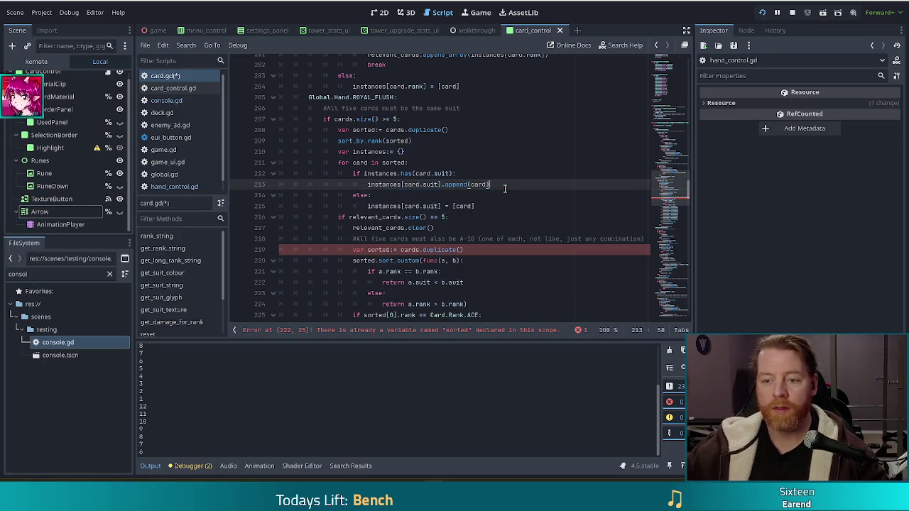
left_click(453, 218)
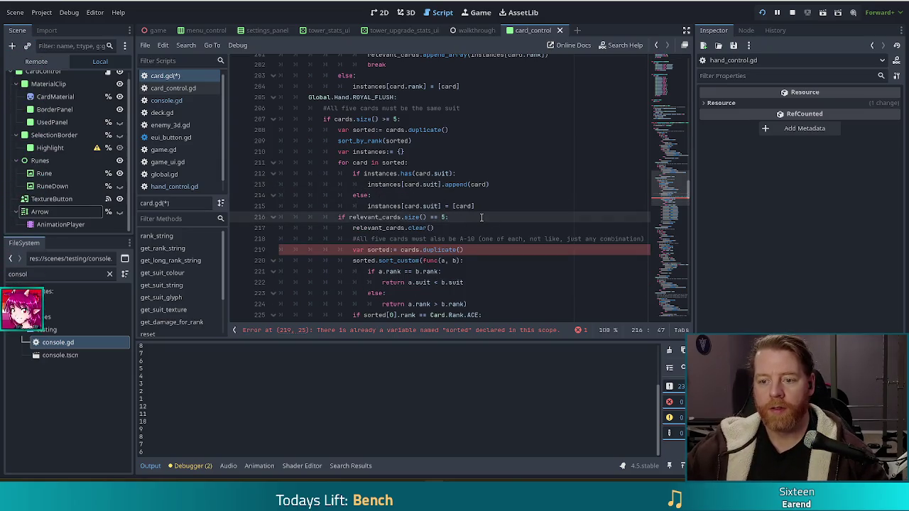
left_click(490, 206)
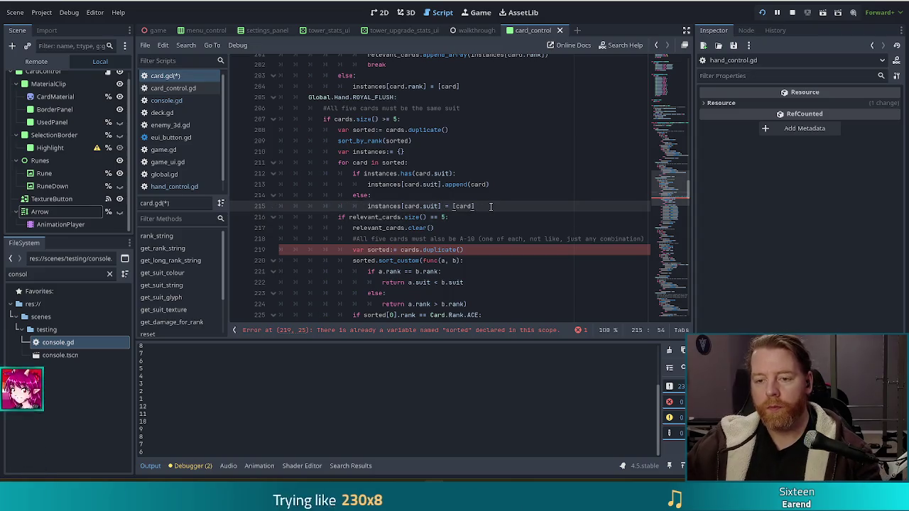
key("Return")
key("BackSpace")
key("BackSpace")
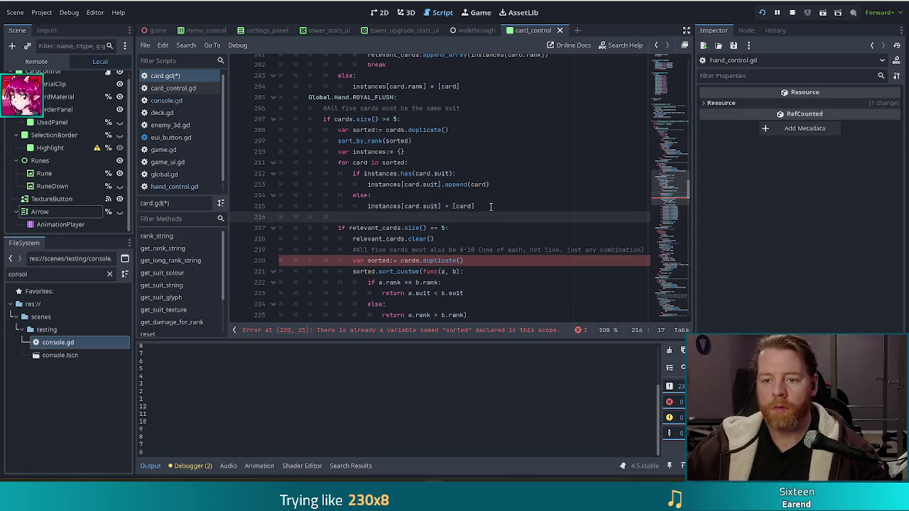
scroll(482, 206, "down", 2)
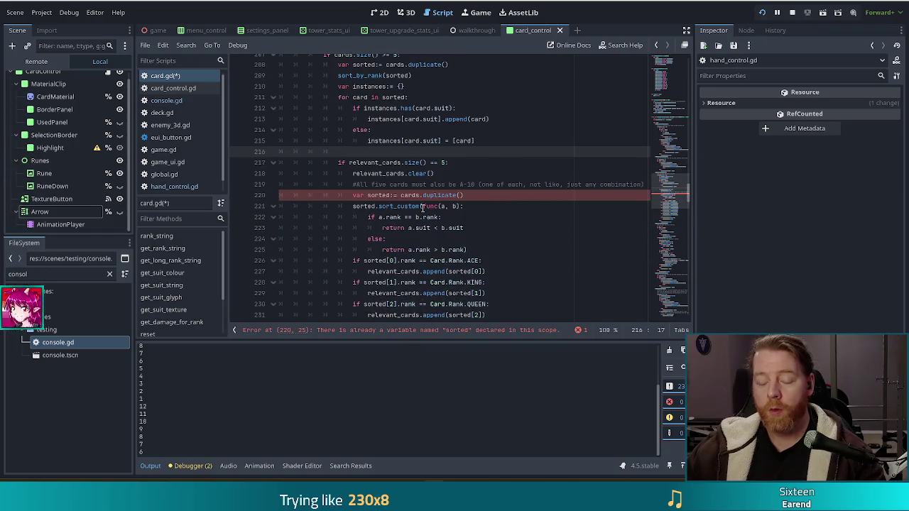
scroll(423, 206, "up", 1)
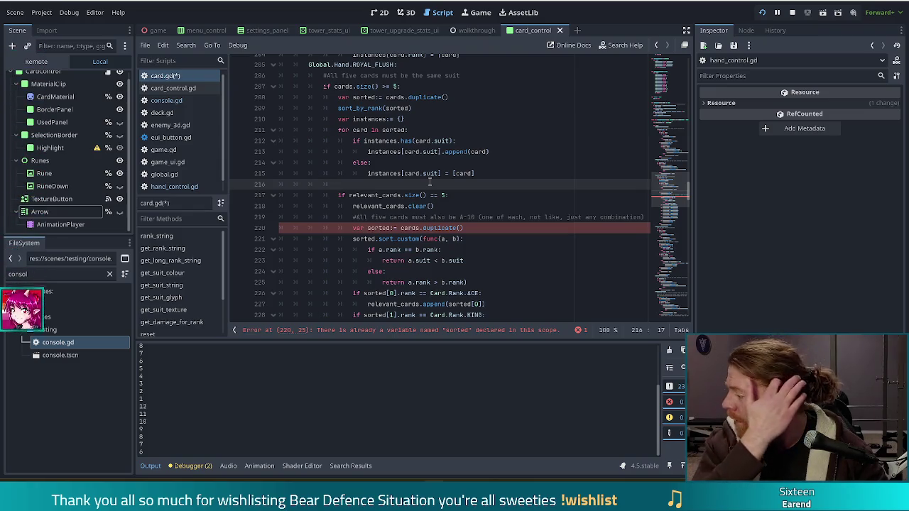
Step: Write 'for arr in instances.values():' on the blank line after the suit grouping, using autocomplete
type("for arr")
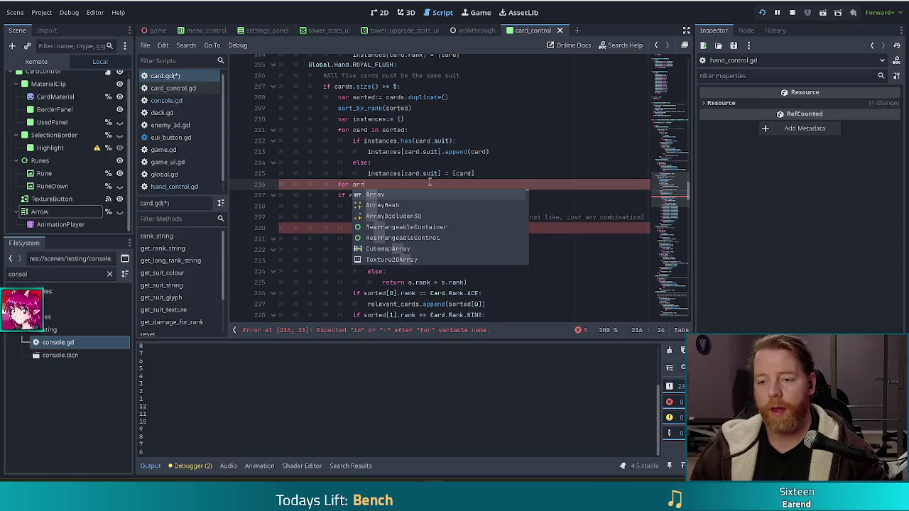
type("in inst")
key("Return")
type(".get_")
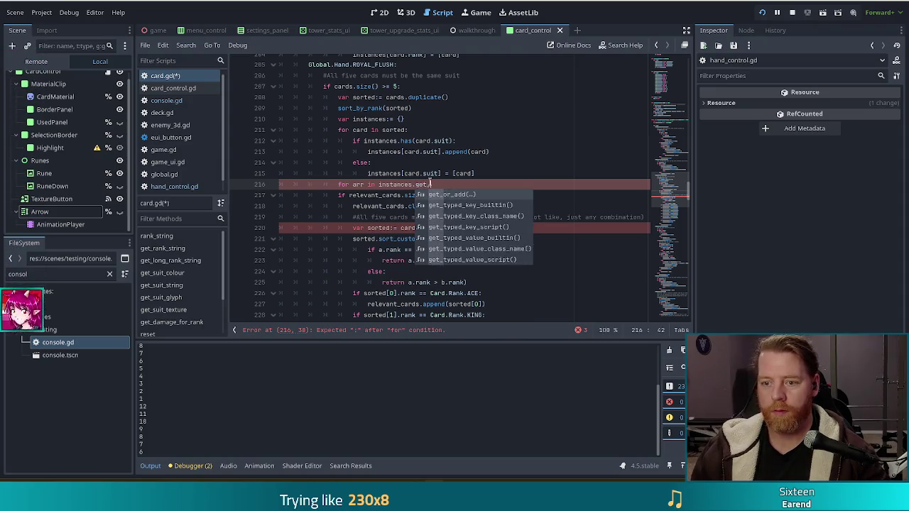
key("BackSpace")
key("BackSpace")
key("BackSpace")
key("BackSpace")
type("va")
key("Return")
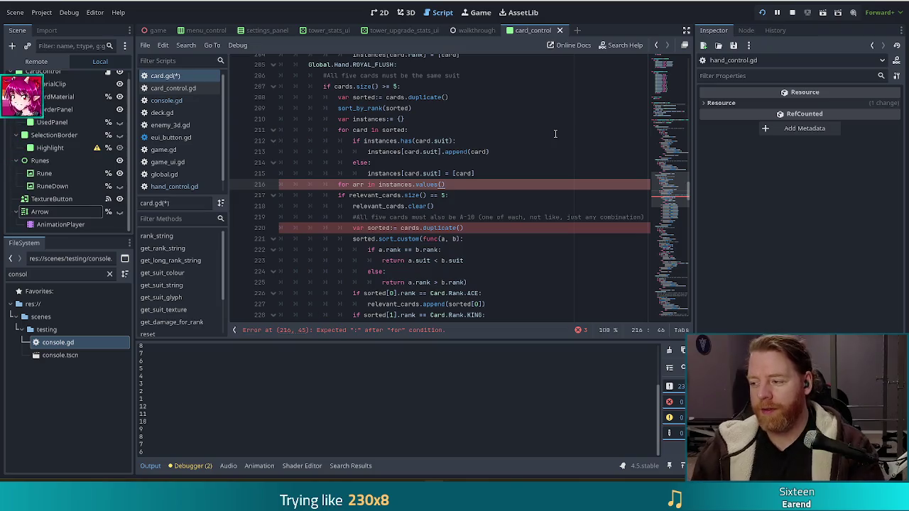
type(":")
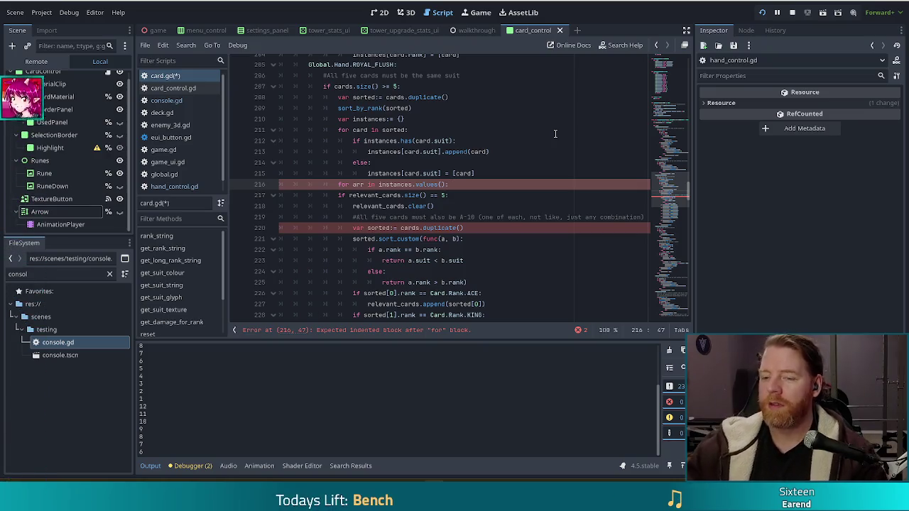
scroll(487, 153, "down", 1)
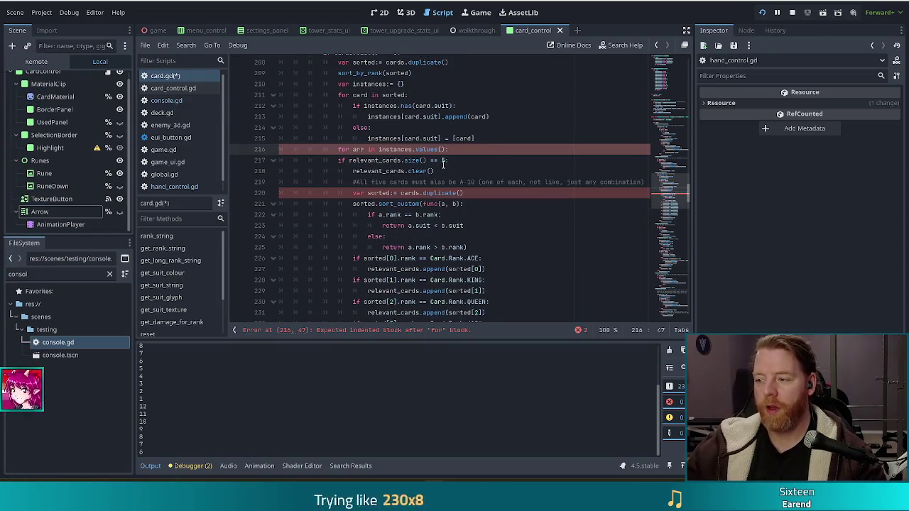
left_click(387, 161)
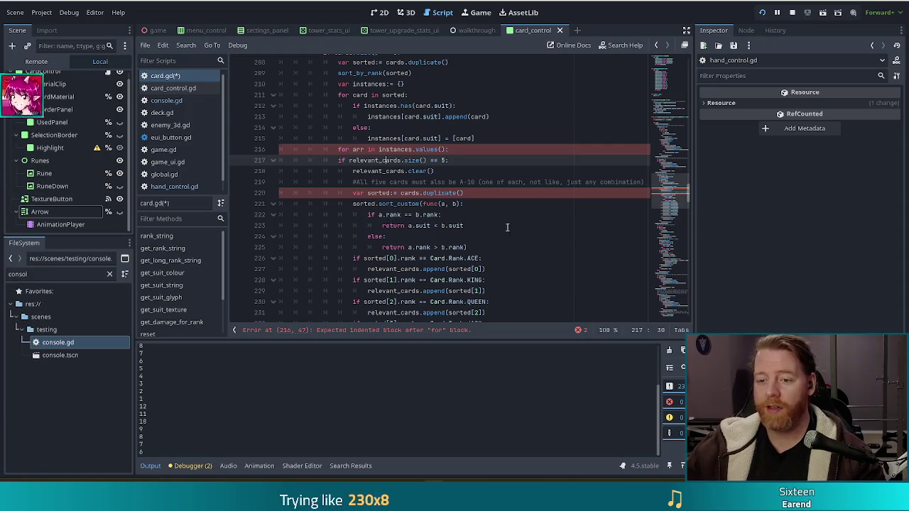
scroll(505, 219, "down", 6)
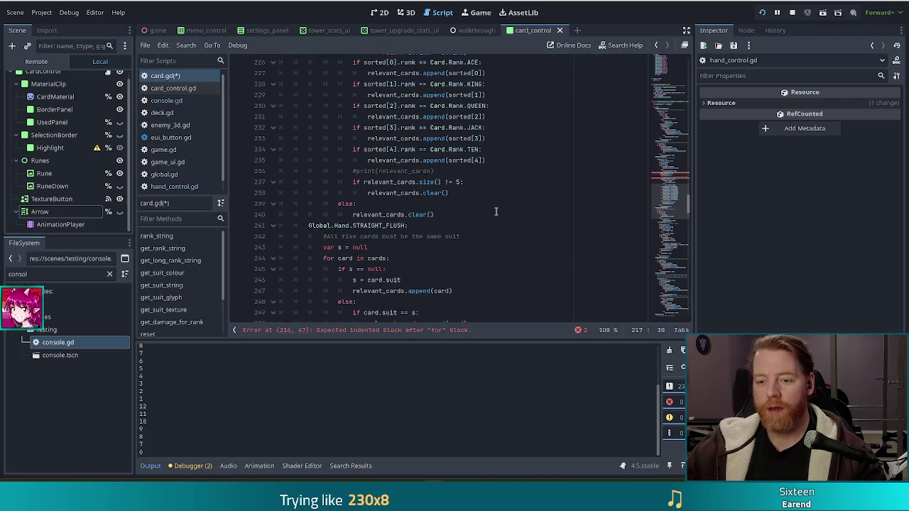
Step: Indent lines 217–240 one level so they sit inside the for arr loop
left_click(403, 214, "shift")
scroll(537, 196, "up", 3)
scroll(537, 195, "up", 2)
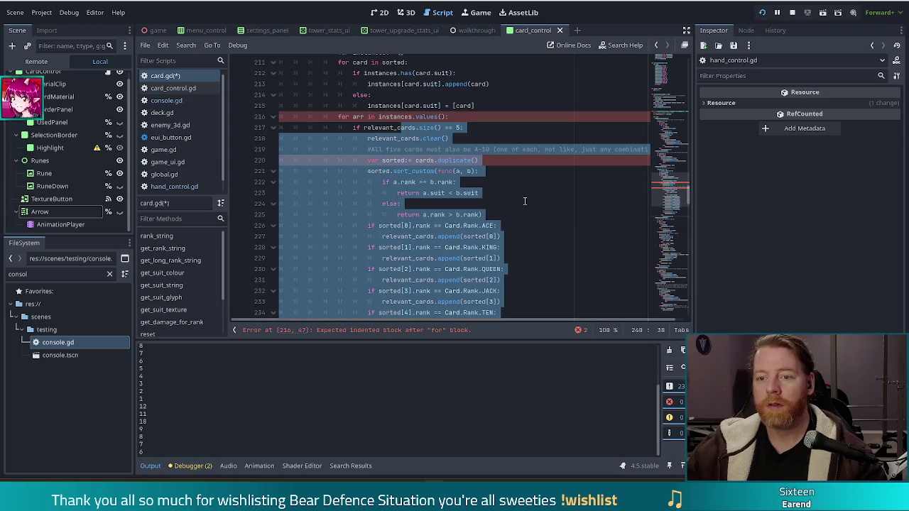
key("Tab")
left_click(304, 176)
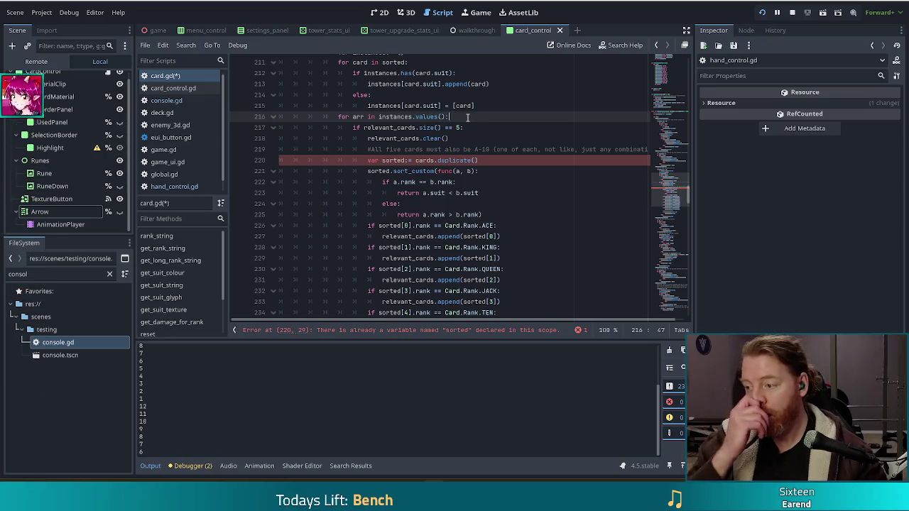
Step: Add 'if arr.size() < 5:' followed by 'continue' at the top of the for arr loop
key("Return")
type("if arr.si")
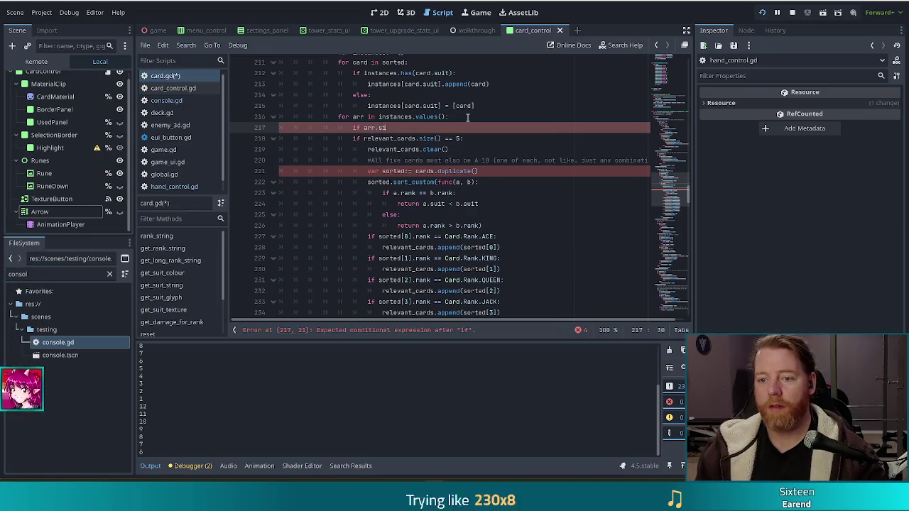
type("ze() ")
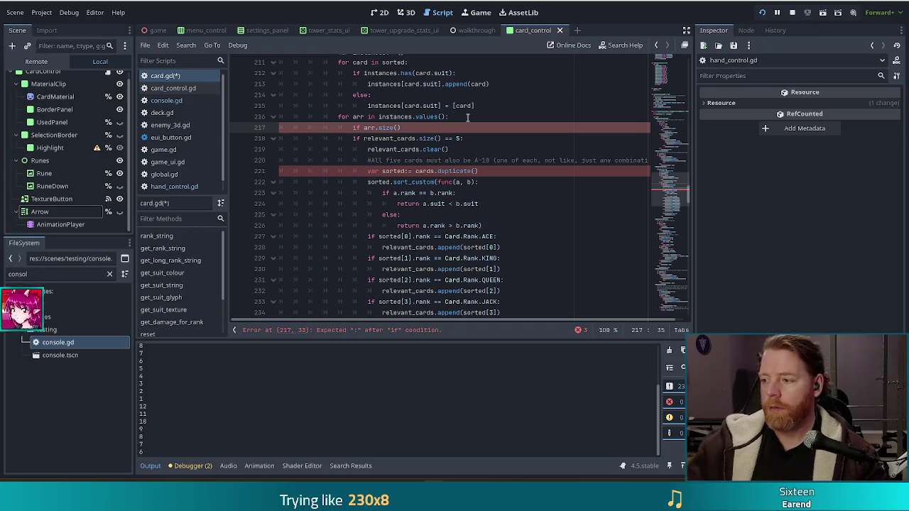
type("< ")
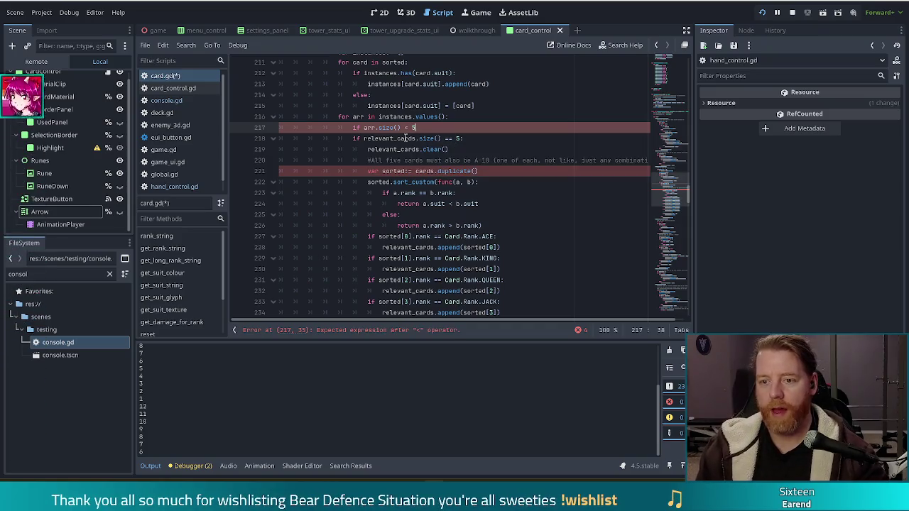
type("5:")
key("Return")
type("continue")
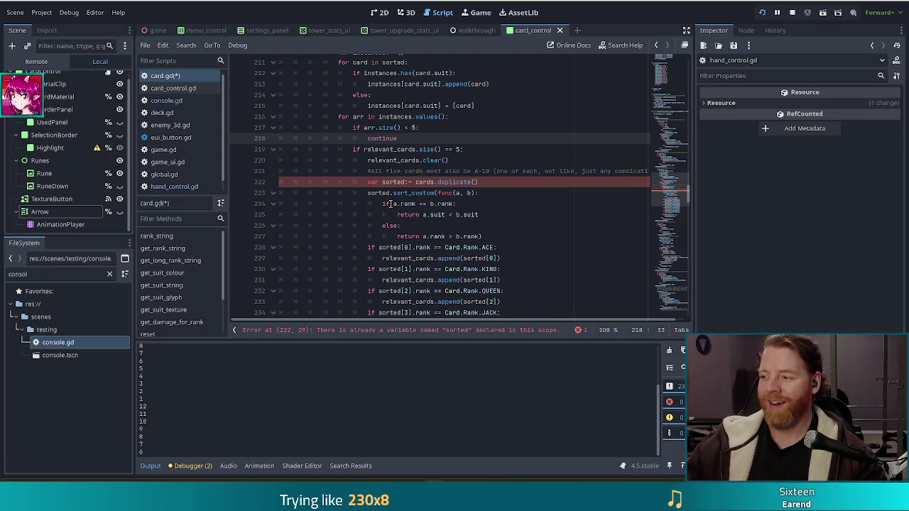
mouse_move(434, 193)
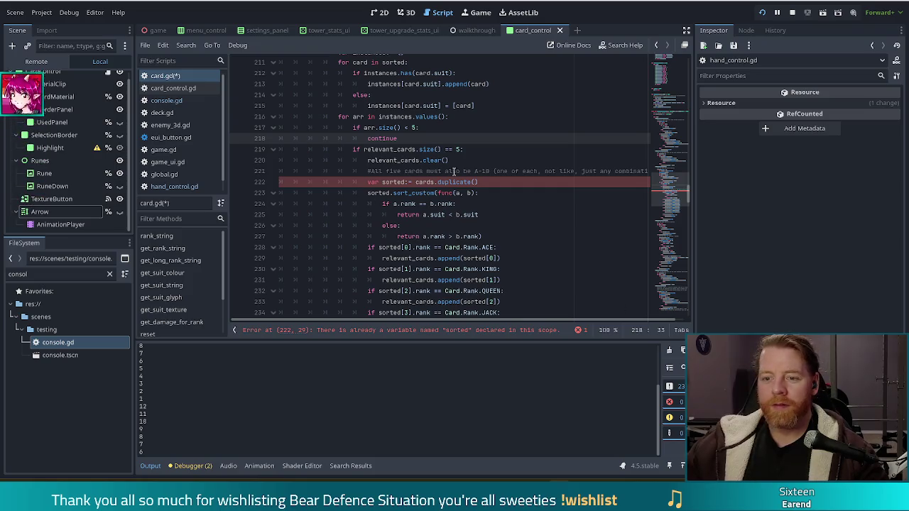
Step: Delete the old relevant_cards.size() == 5 check and its clear() call on lines 219–220
left_click(475, 171)
left_click_drag(490, 183, 364, 182)
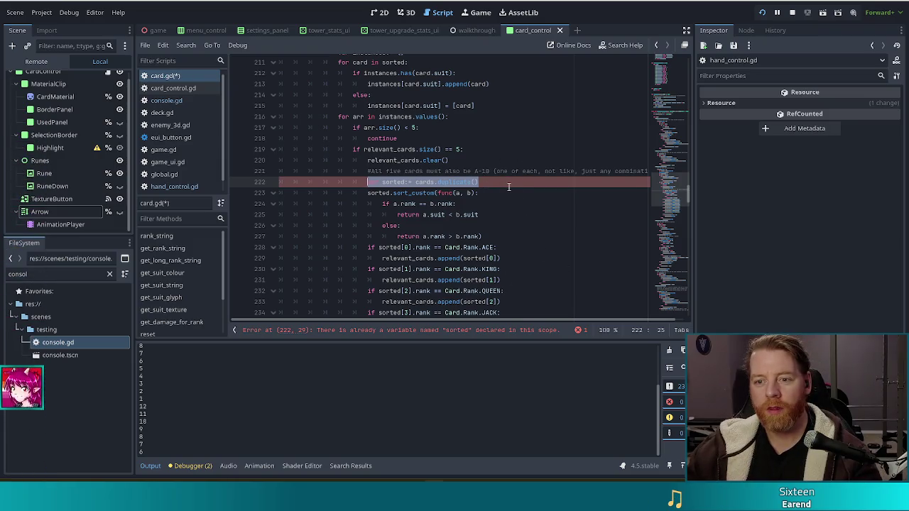
mouse_move(408, 149)
left_mouse_down()
mouse_move(466, 149)
mouse_move(453, 158)
left_mouse_up()
left_click(463, 159)
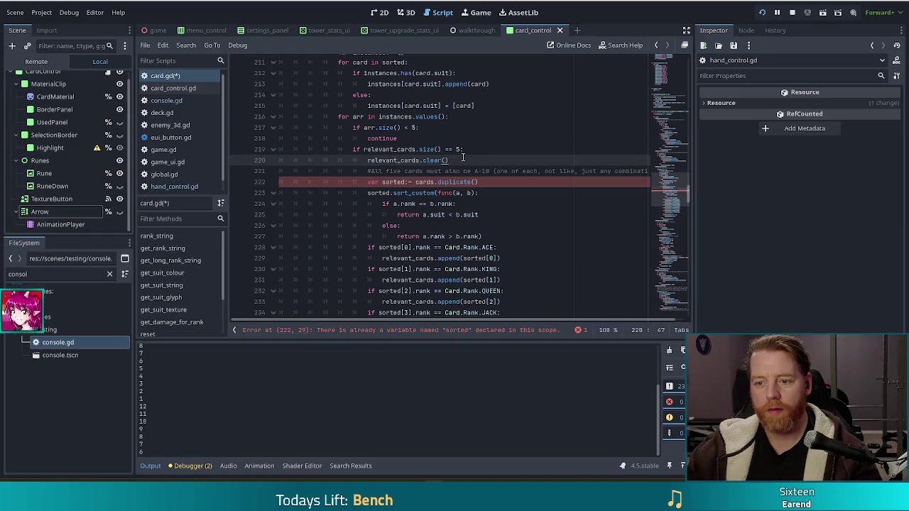
left_click_drag(462, 158, 478, 140)
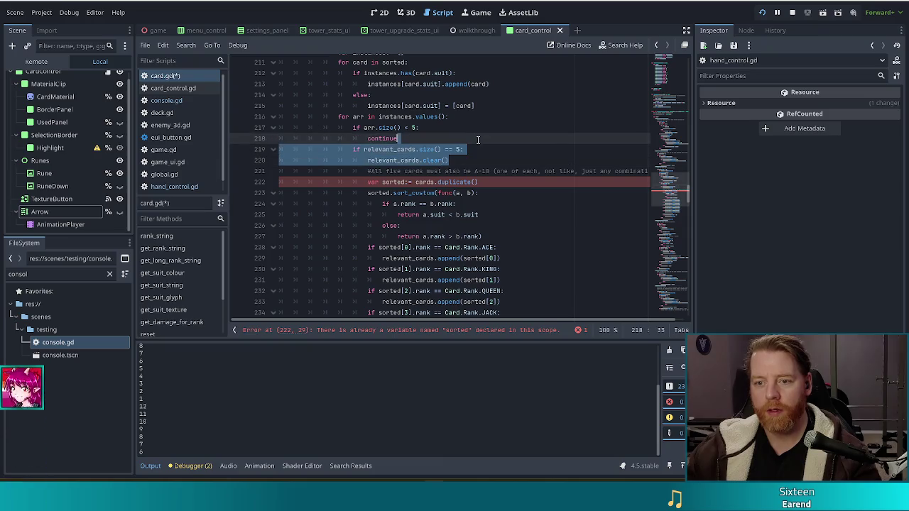
key("BackSpace")
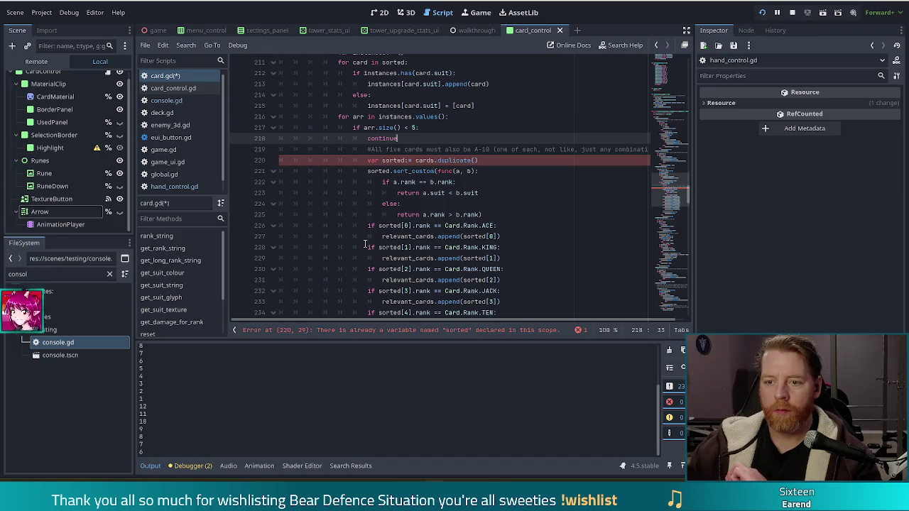
Step: Dedent lines 219–240 one level within the suit loop
left_click(389, 149)
scroll(400, 171, "down", 4)
left_click(395, 242, "shift")
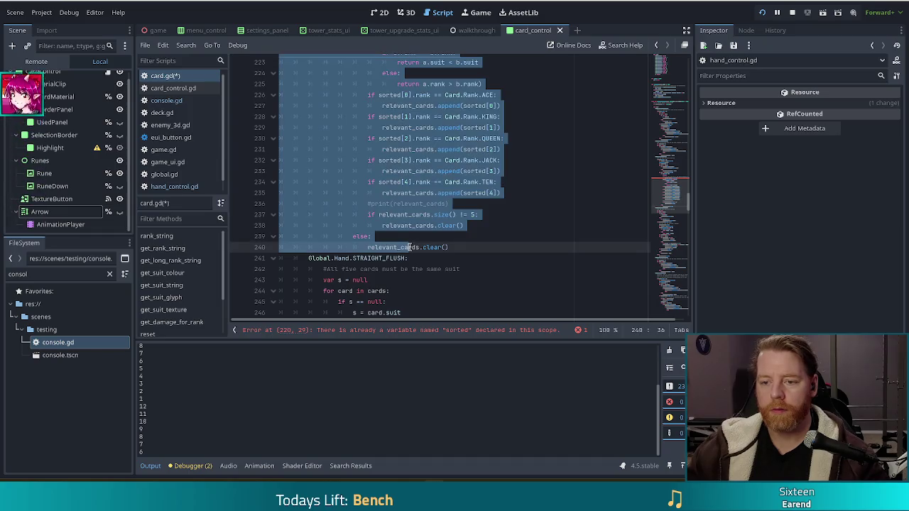
scroll(406, 186, "up", 5)
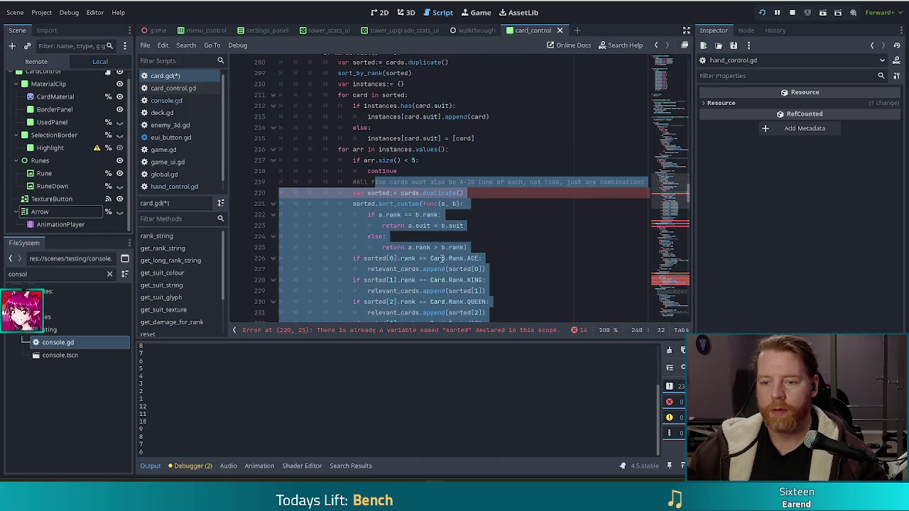
left_click(529, 259)
scroll(536, 271, "down", 2)
scroll(522, 272, "down", 2)
scroll(522, 272, "up", 1)
scroll(374, 217, "up", 1)
scroll(375, 214, "up", 1)
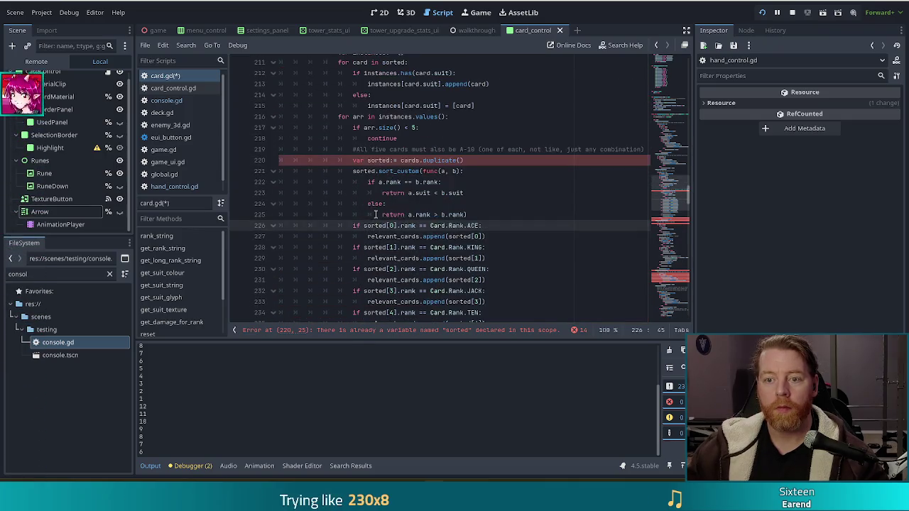
scroll(376, 214, "up", 2)
scroll(375, 216, "down", 6)
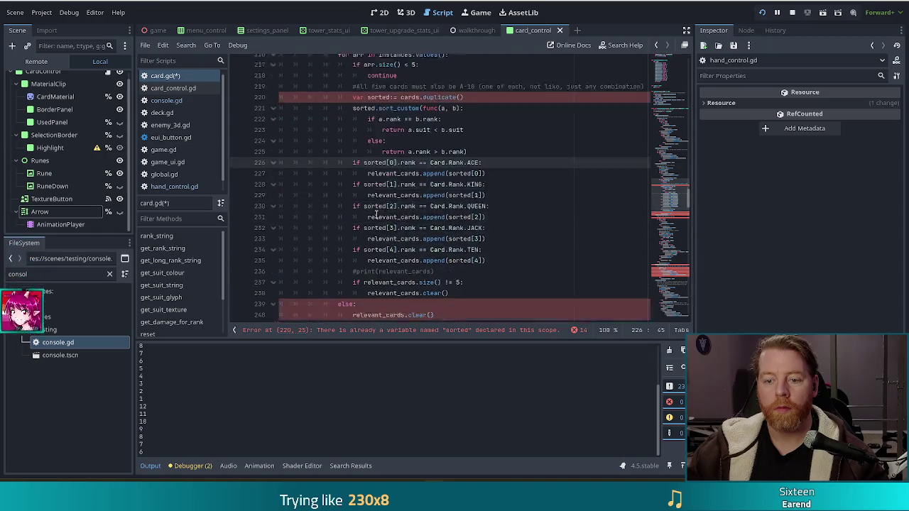
Step: Delete the leftover else branch and its clear, then save card.gd
left_click(370, 236)
left_click_drag(435, 247, 466, 226)
key("BackSpace")
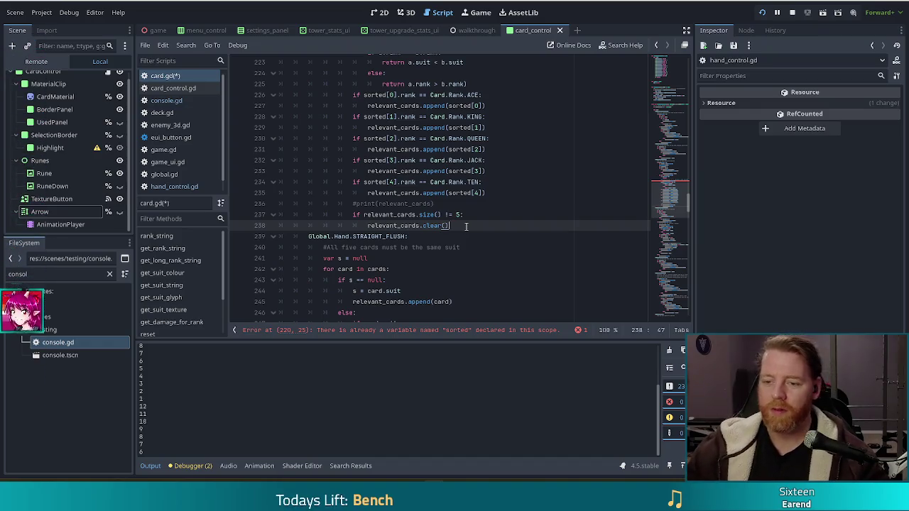
key("ctrl+s")
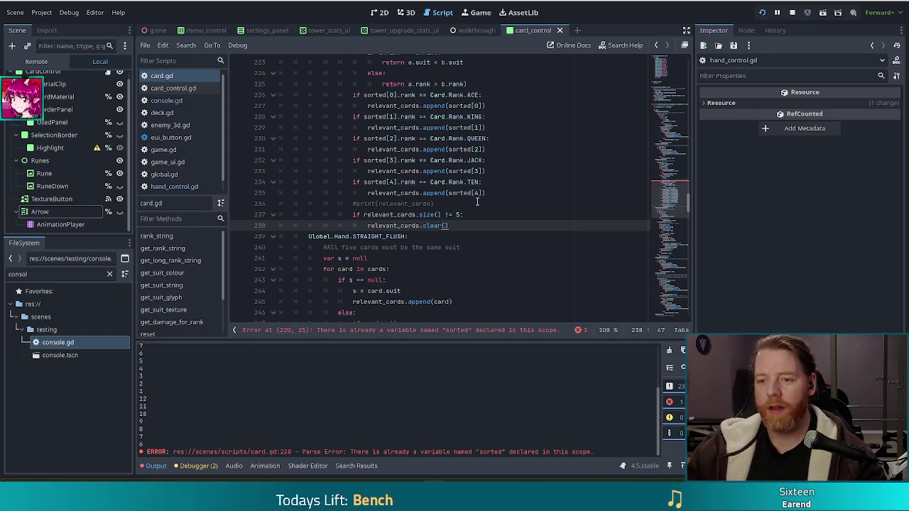
Step: Delete the duplicate 'var sorted := cards.duplicate()' line inside the suit loop
scroll(477, 202, "up", 4)
left_click(490, 160)
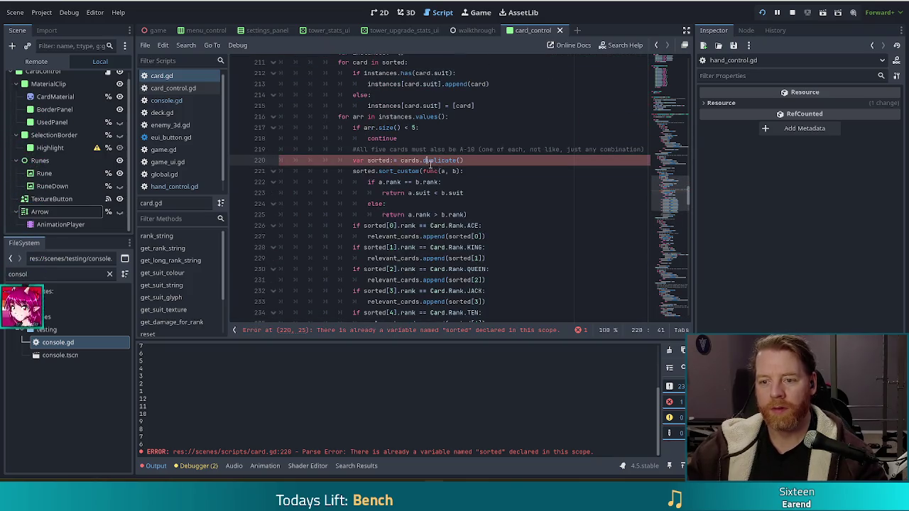
scroll(490, 161, "up", 2)
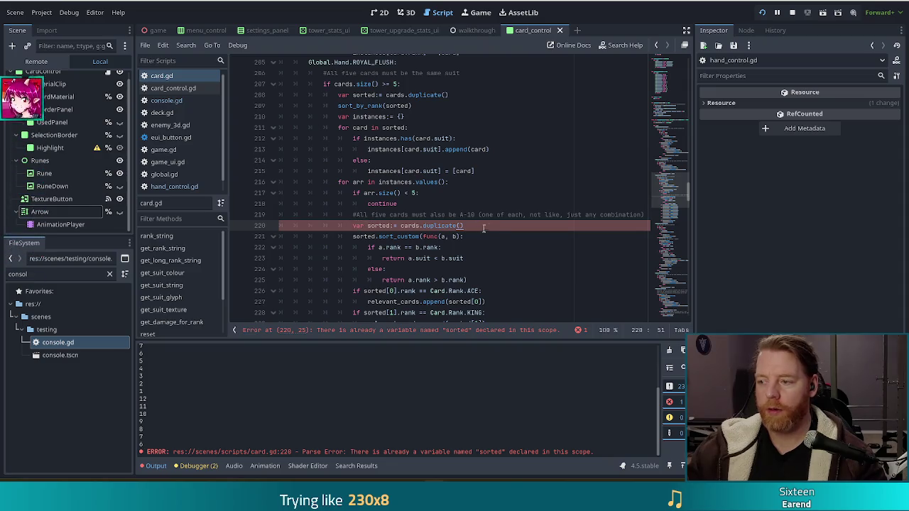
left_click_drag(482, 226, 348, 225)
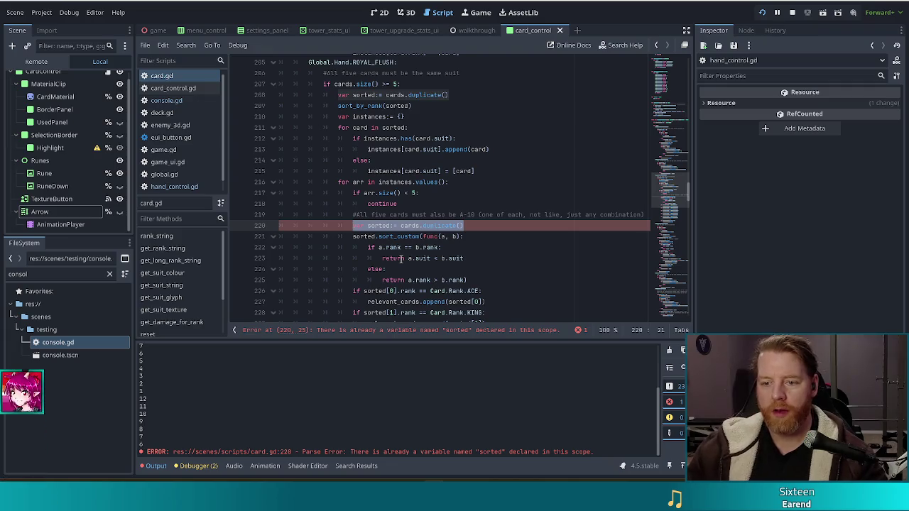
key("BackSpace")
key("shift+Down")
key("BackSpace")
Step: Delete the inner sort_custom block on lines 220–224
left_click(397, 258)
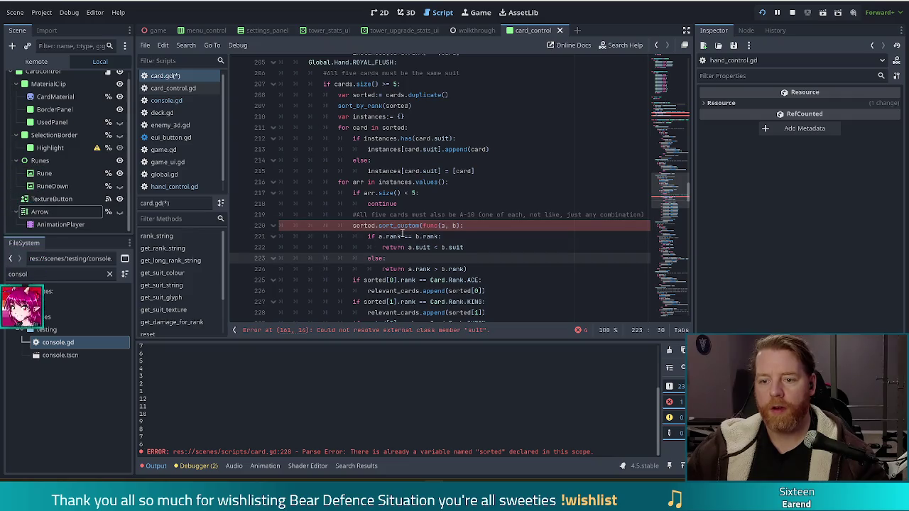
mouse_move(469, 269)
left_mouse_down()
mouse_move(443, 269)
mouse_move(348, 223)
left_mouse_up()
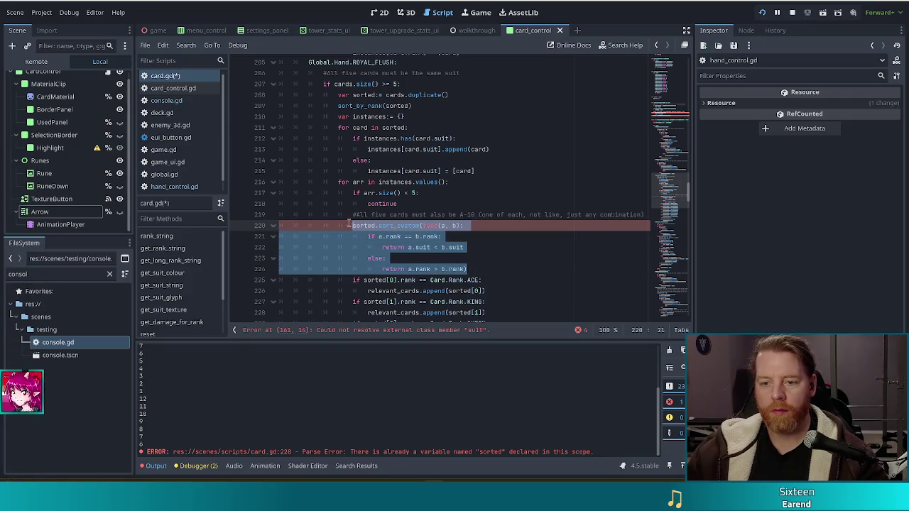
key("BackSpace")
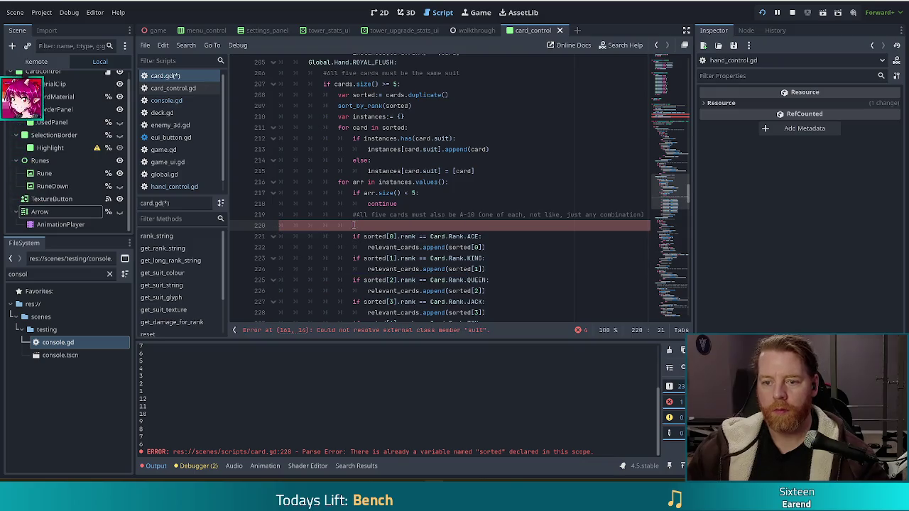